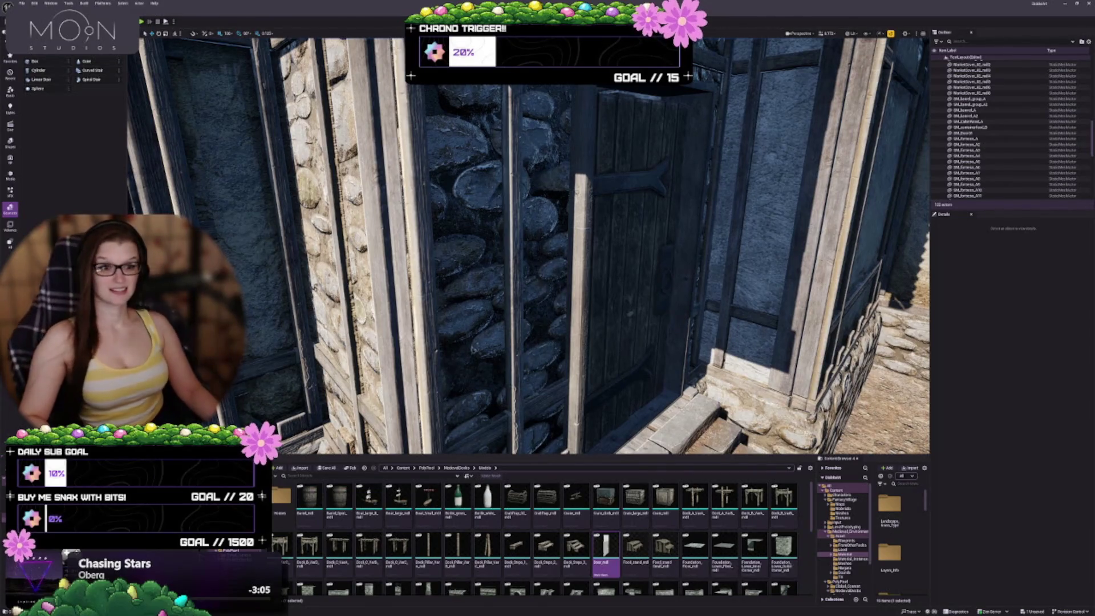
# Step: Pull the camera back and fly it around to the front of the house
pyautogui.moveTo(598, 269); pyautogui.dragTo(598, 269)
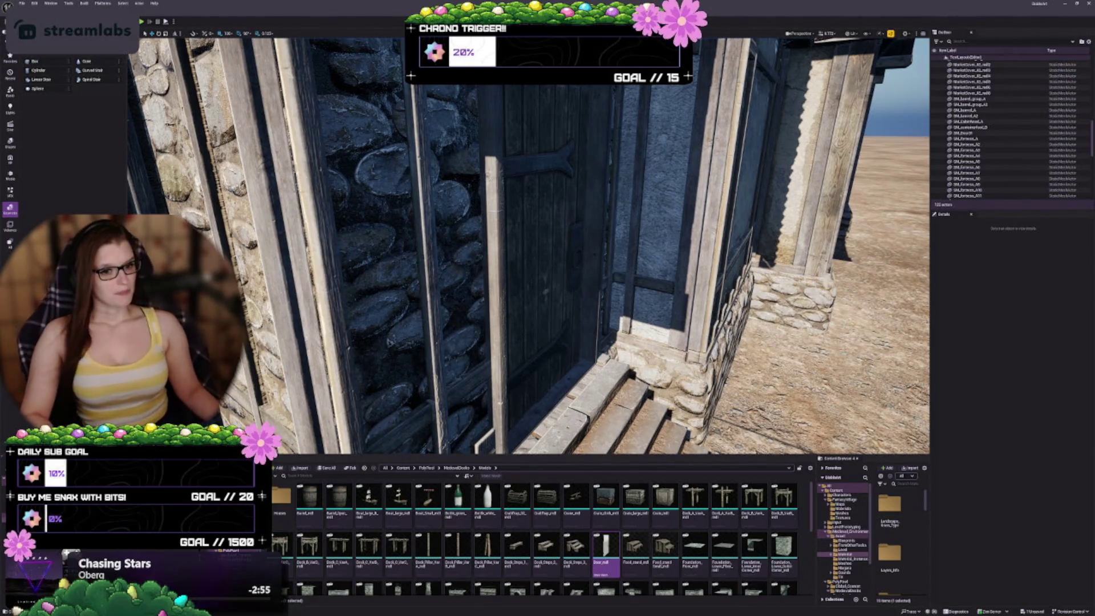
pyautogui.scroll(-10, 528, 246)
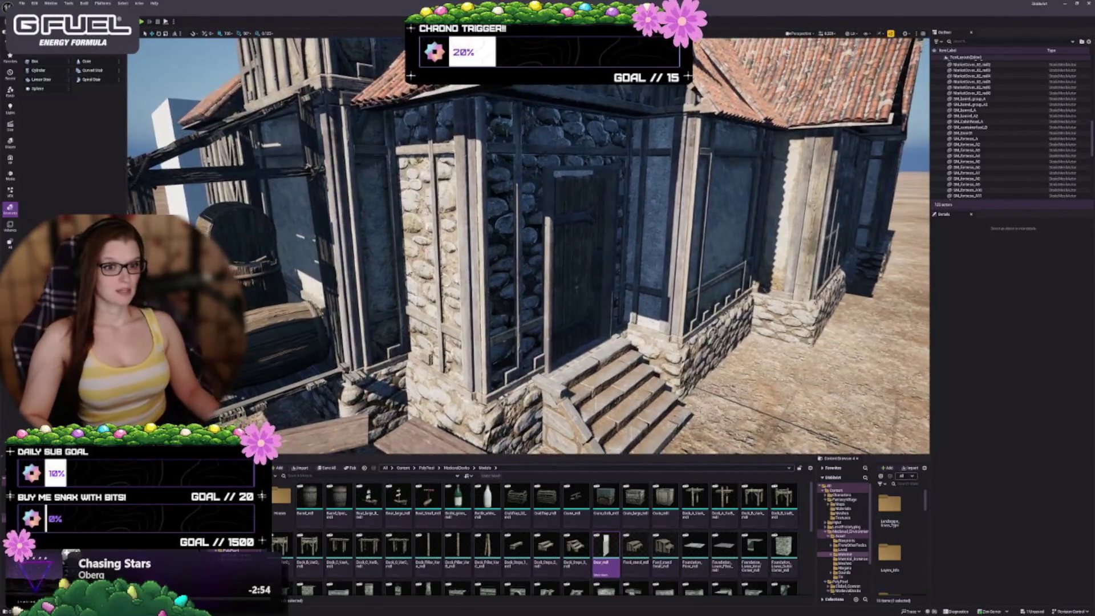
pyautogui.scroll(-10, 528, 246)
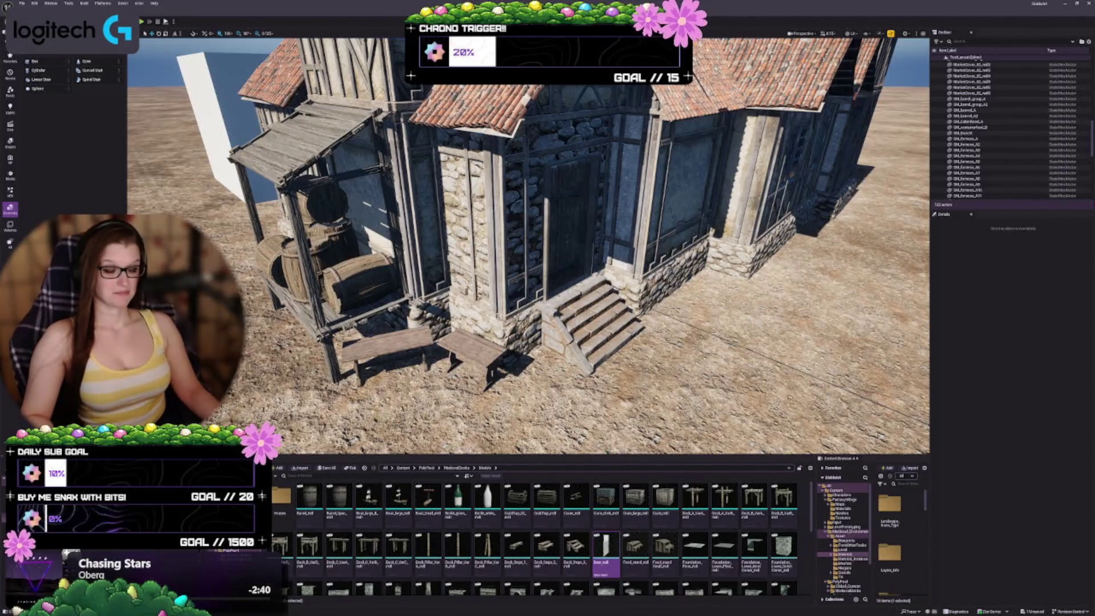
pyautogui.press('d')
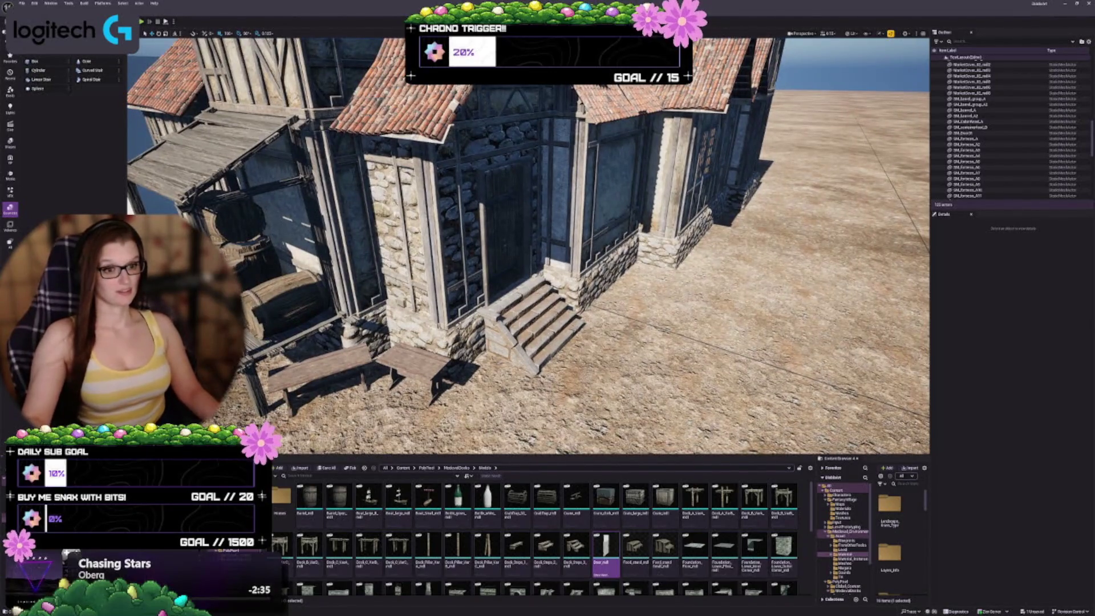
pyautogui.press('a')
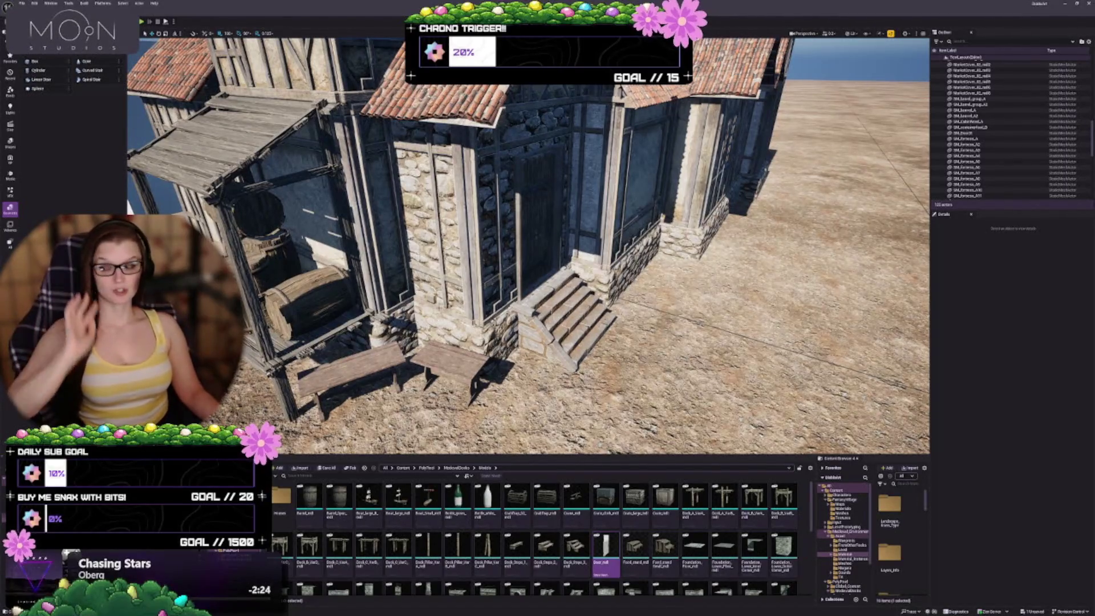
pyautogui.moveTo(488, 305)
pyautogui.mouseDown()
pyautogui.moveTo(451, 286)
pyautogui.moveTo(432, 248)
pyautogui.moveTo(479, 248)
pyautogui.moveTo(430, 251)
pyautogui.moveTo(450, 251)
pyautogui.mouseUp()
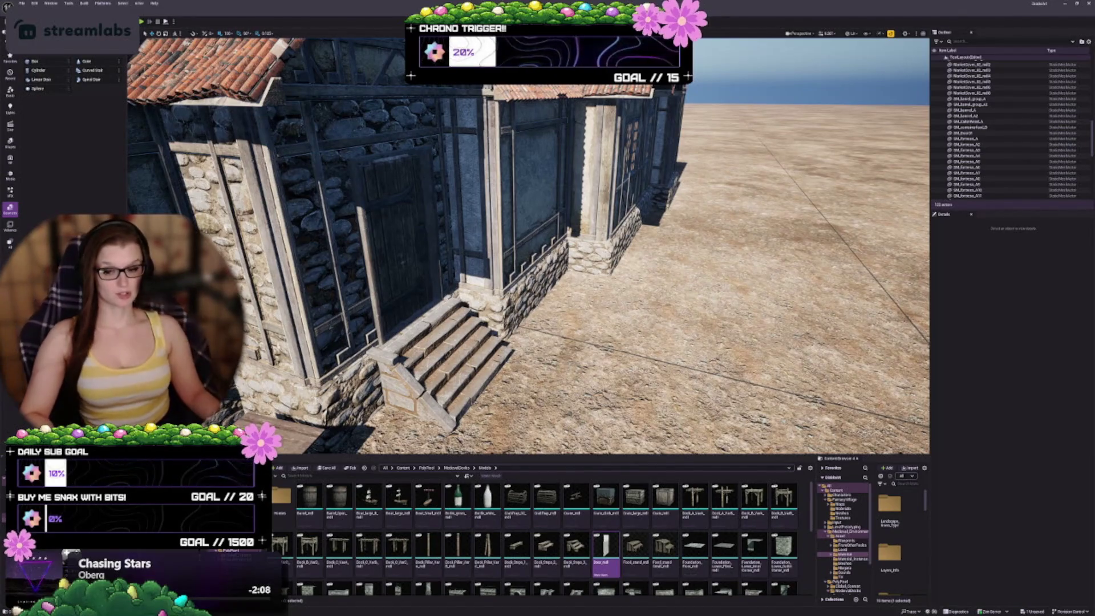
pyautogui.moveTo(439, 388); pyautogui.dragTo(496, 388)
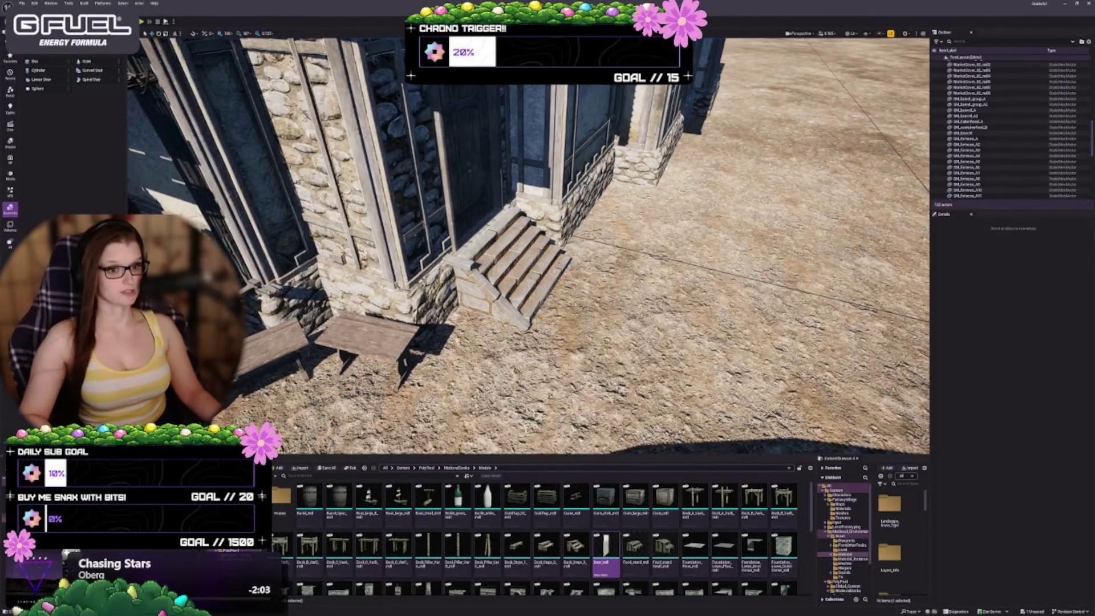
pyautogui.moveTo(587, 325); pyautogui.dragTo(593, 366)
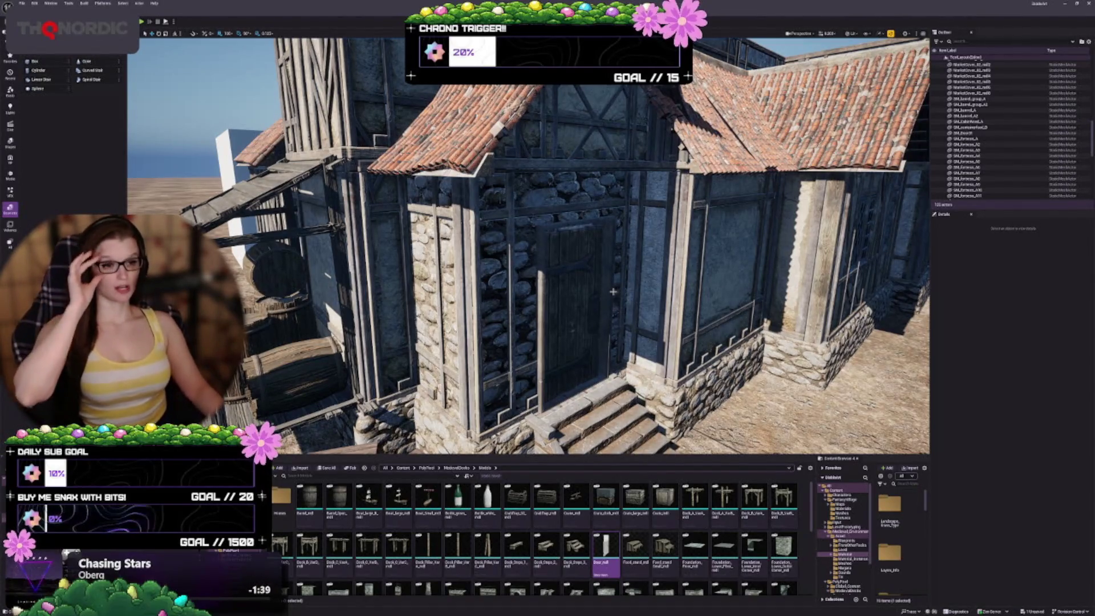
# Step: Bring the left wall, barrels and stone wall by the doorway into view
pyautogui.moveTo(593, 366); pyautogui.dragTo(618, 376)
pyautogui.moveTo(593, 289); pyautogui.dragTo(595, 274)
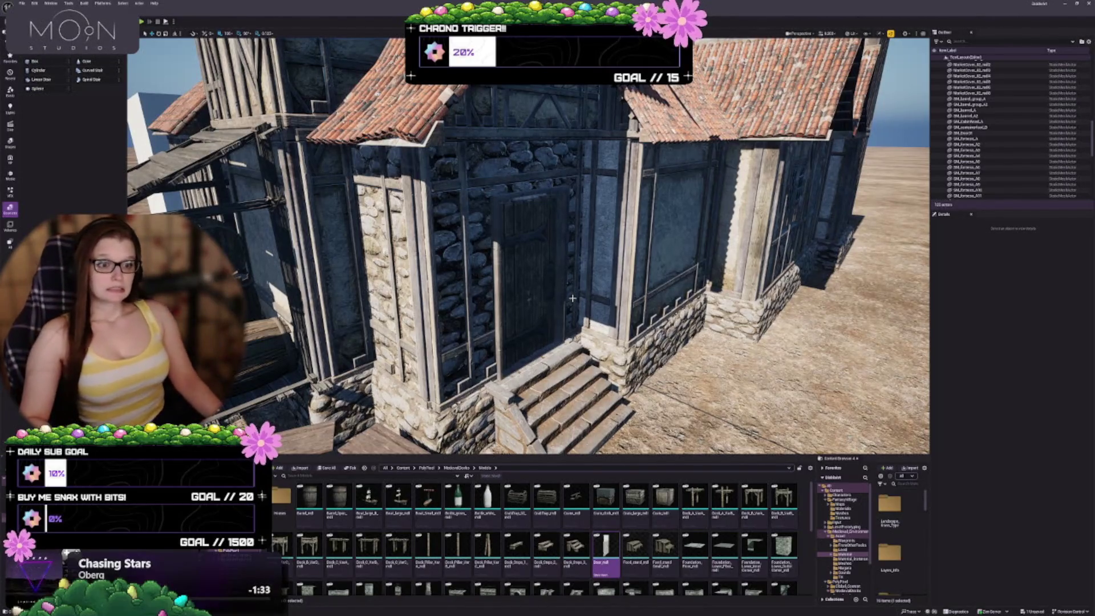
pyautogui.moveTo(562, 295)
pyautogui.mouseDown()
pyautogui.moveTo(536, 289)
pyautogui.moveTo(556, 297)
pyautogui.mouseUp()
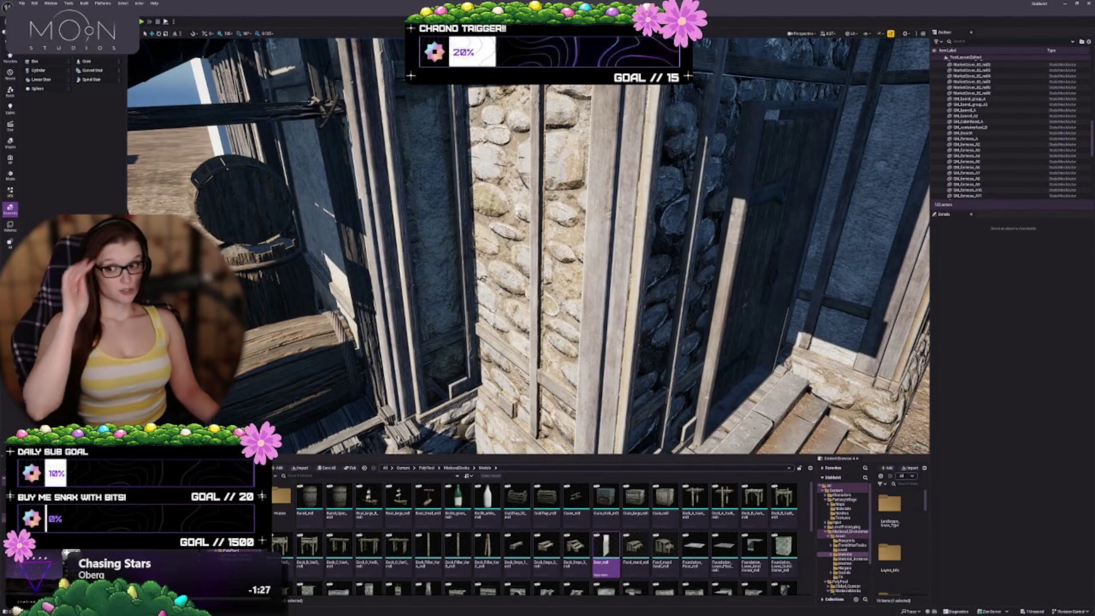
pyautogui.moveTo(556, 297)
pyautogui.mouseDown()
pyautogui.moveTo(605, 292)
pyautogui.moveTo(522, 263)
pyautogui.moveTo(558, 300)
pyautogui.moveTo(525, 324)
pyautogui.mouseUp()
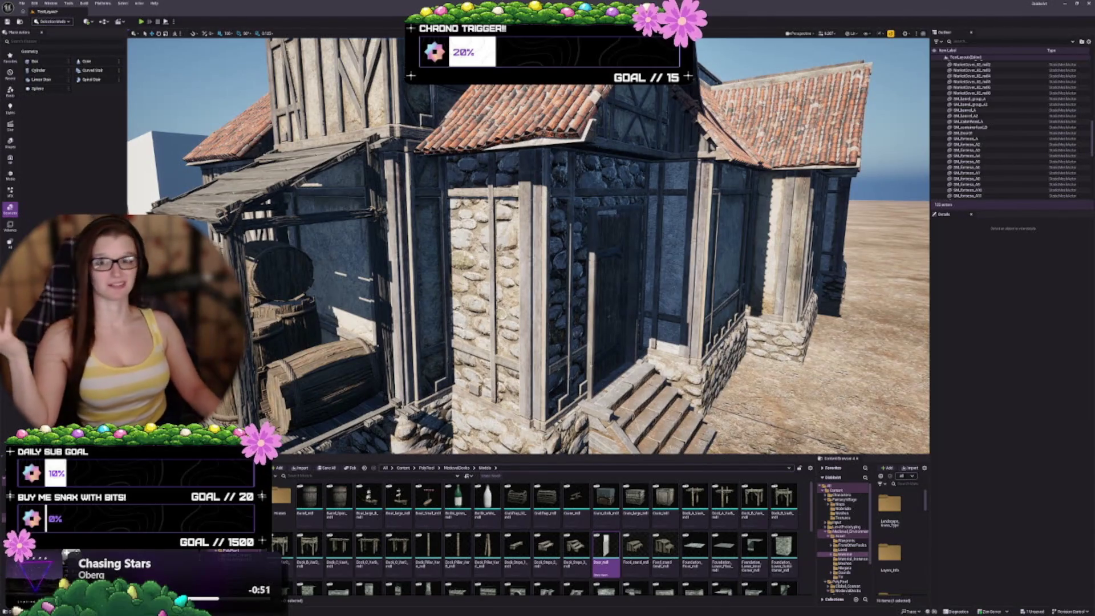
pyautogui.moveTo(519, 297); pyautogui.dragTo(519, 260)
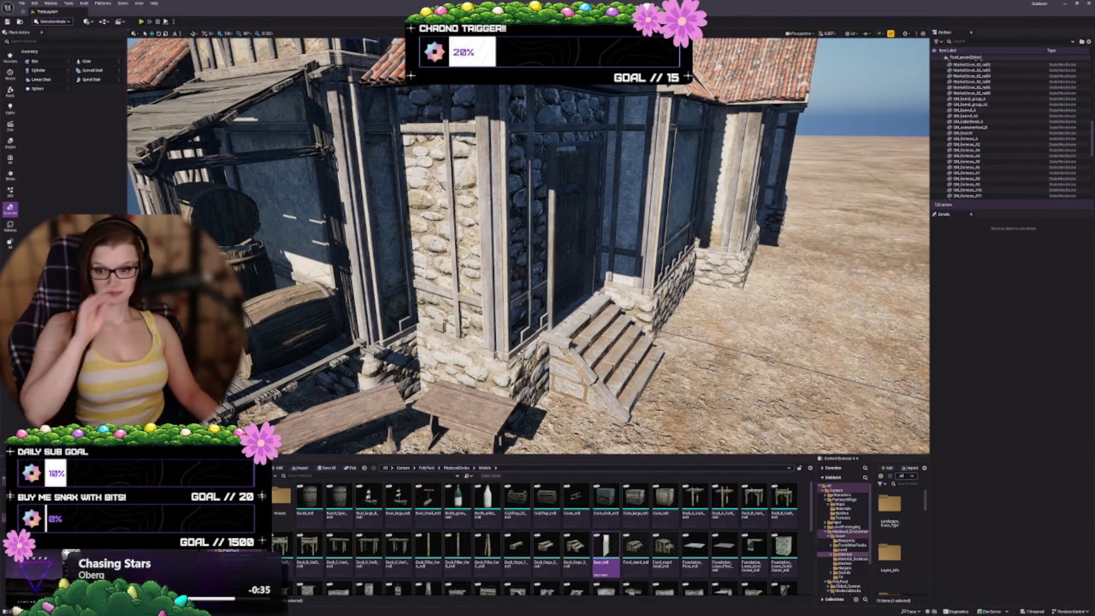
# Step: Select the wall beside the door and open its blend material instance
pyautogui.moveTo(343, 312); pyautogui.dragTo(616, 244)
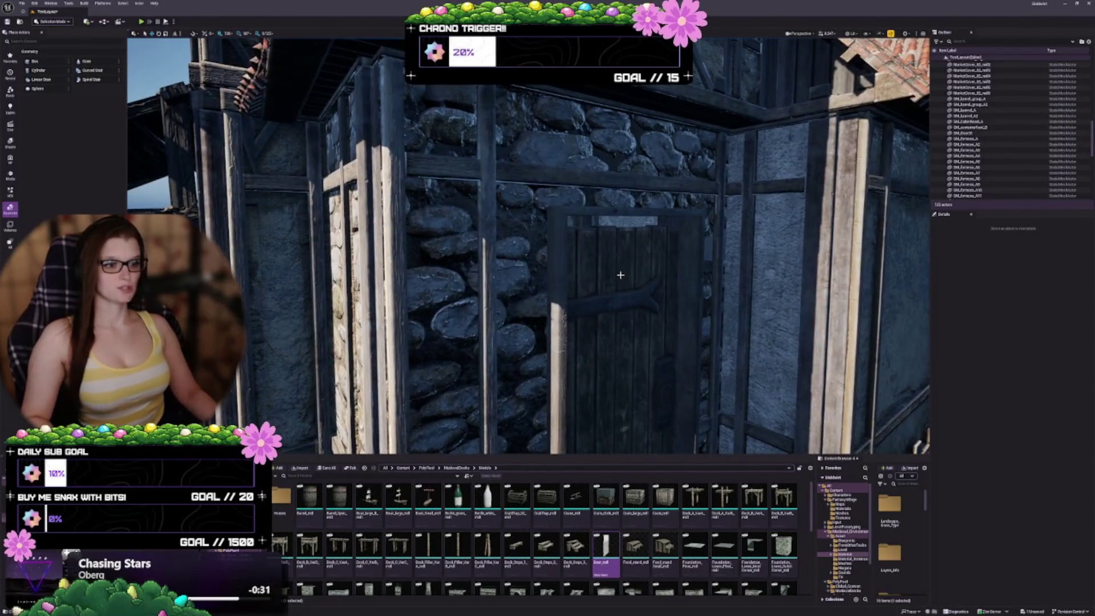
pyautogui.scroll(3, 621, 283)
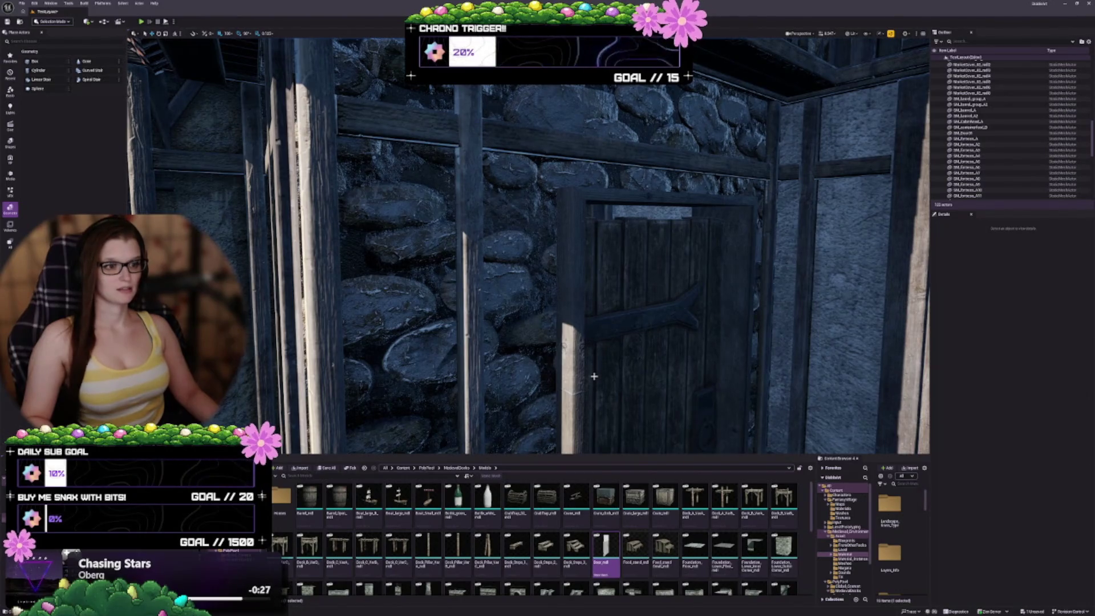
pyautogui.click(418, 269)
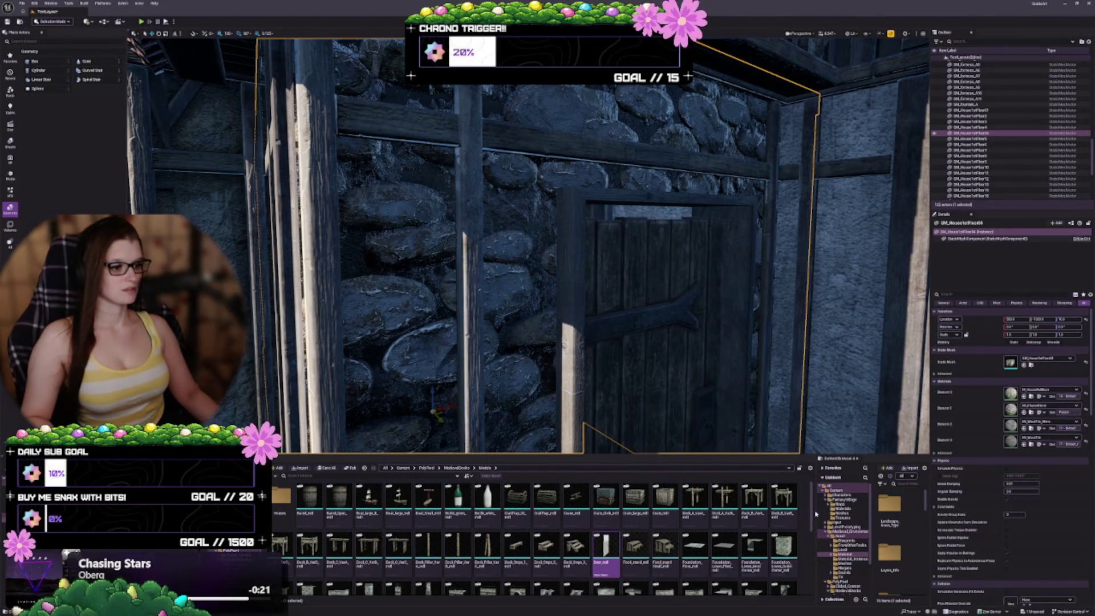
pyautogui.moveTo(815, 513); pyautogui.dragTo(790, 513)
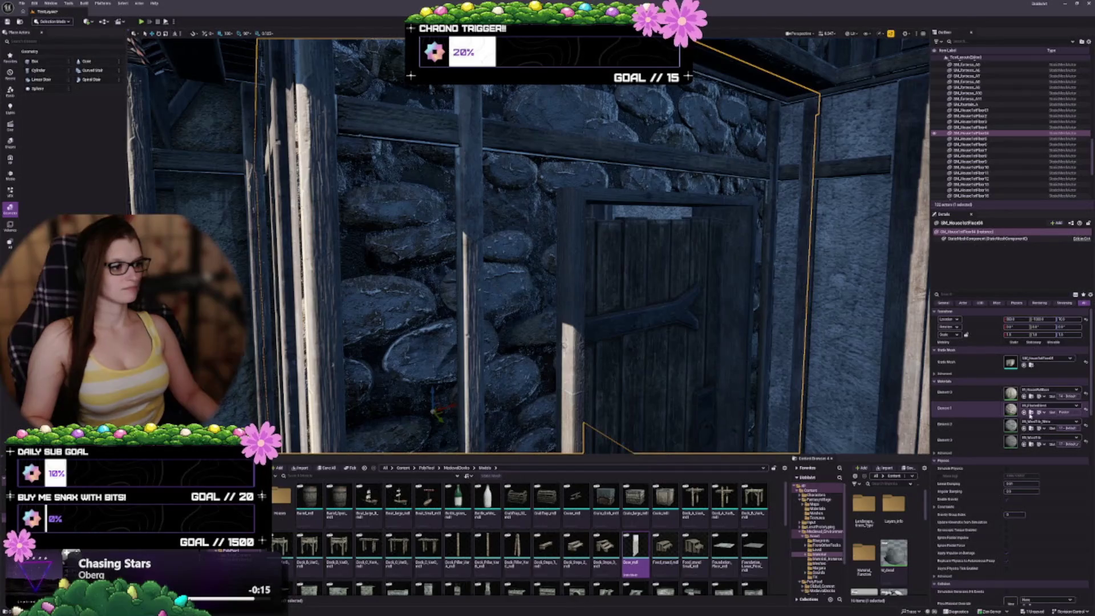
pyautogui.click(1015, 412)
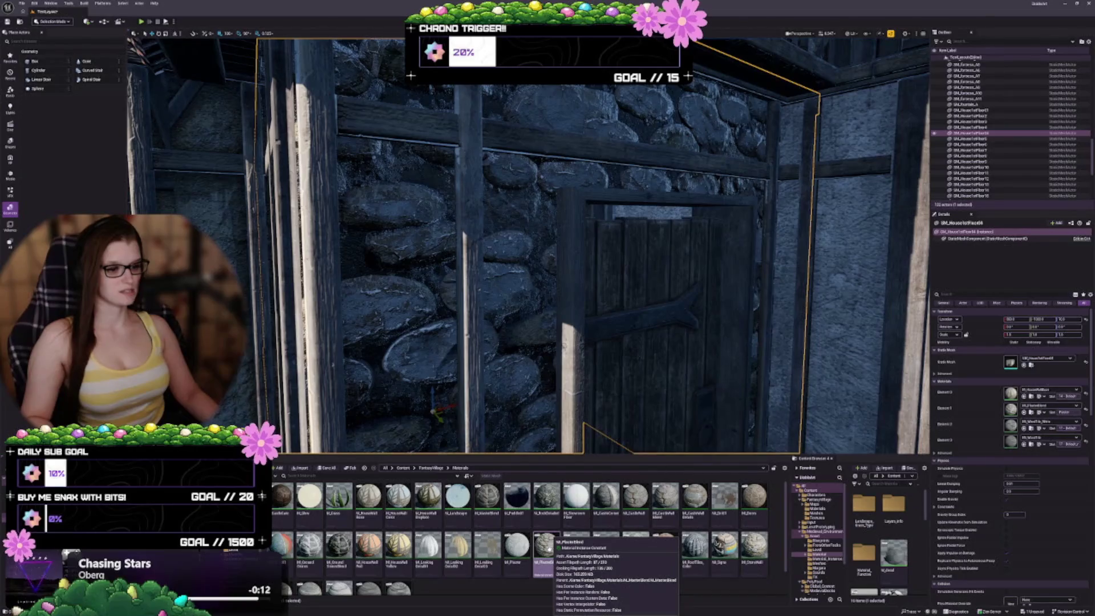
pyautogui.rightClick(544, 546)
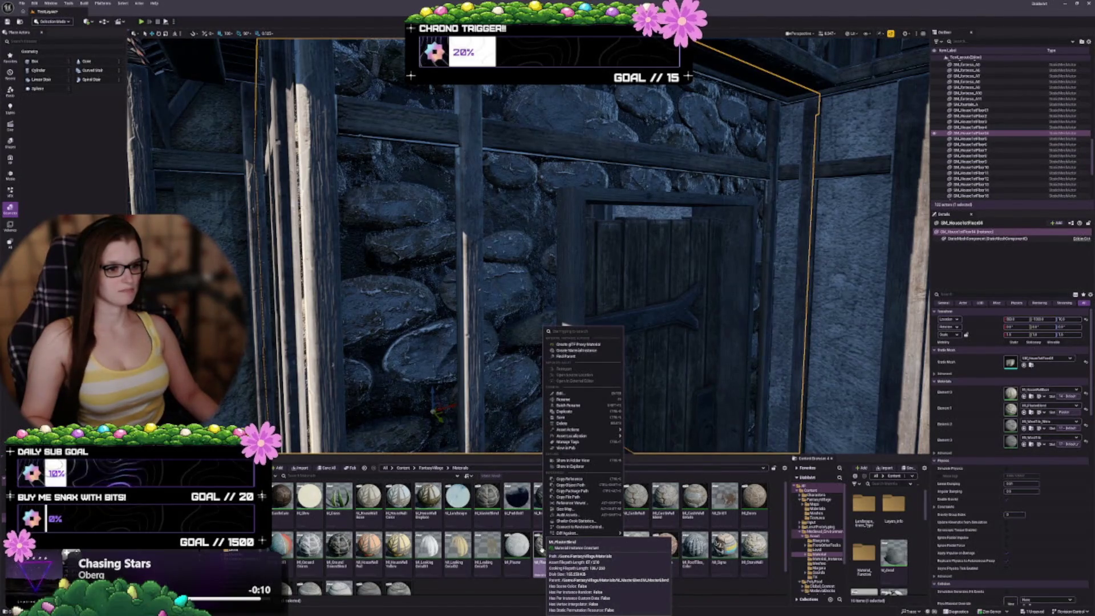
pyautogui.press('Escape')
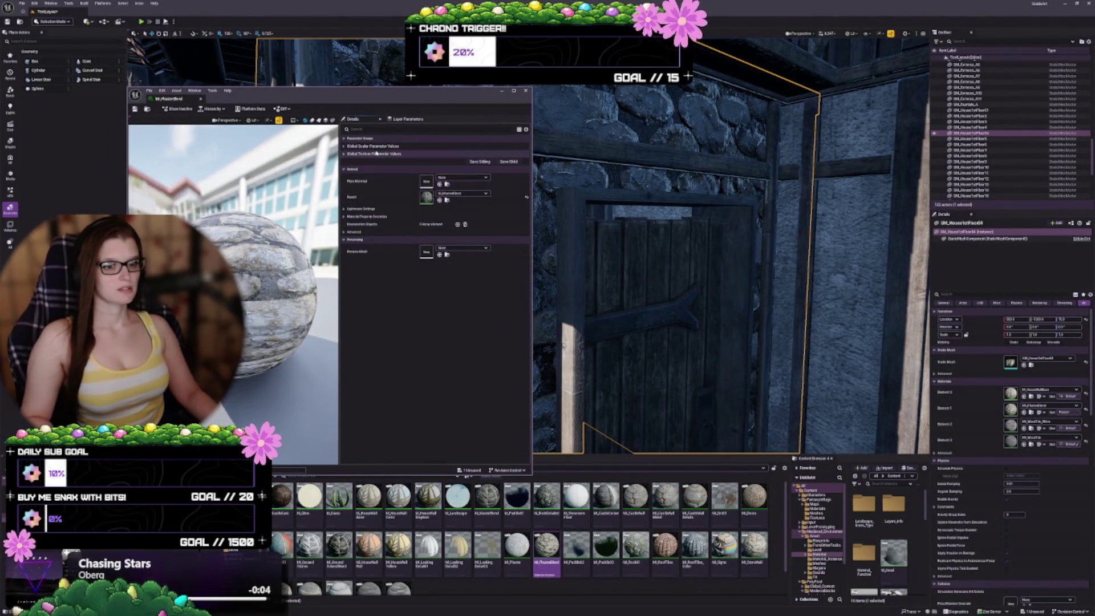
pyautogui.click(355, 154)
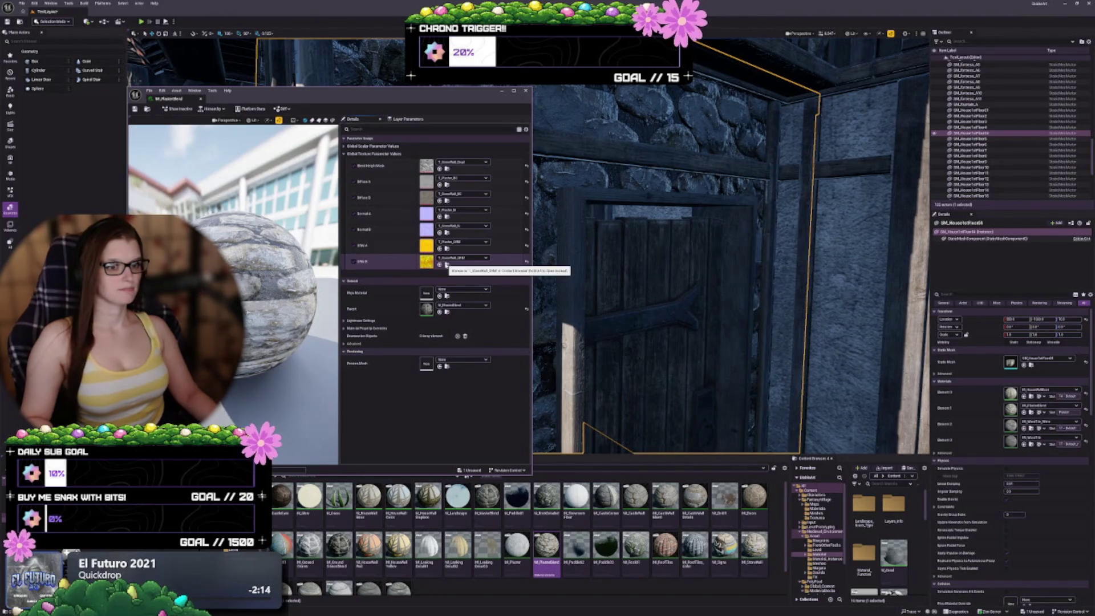
# Step: Browse to the parent M_MasterBlend material and open its node graph
pyautogui.click(448, 312)
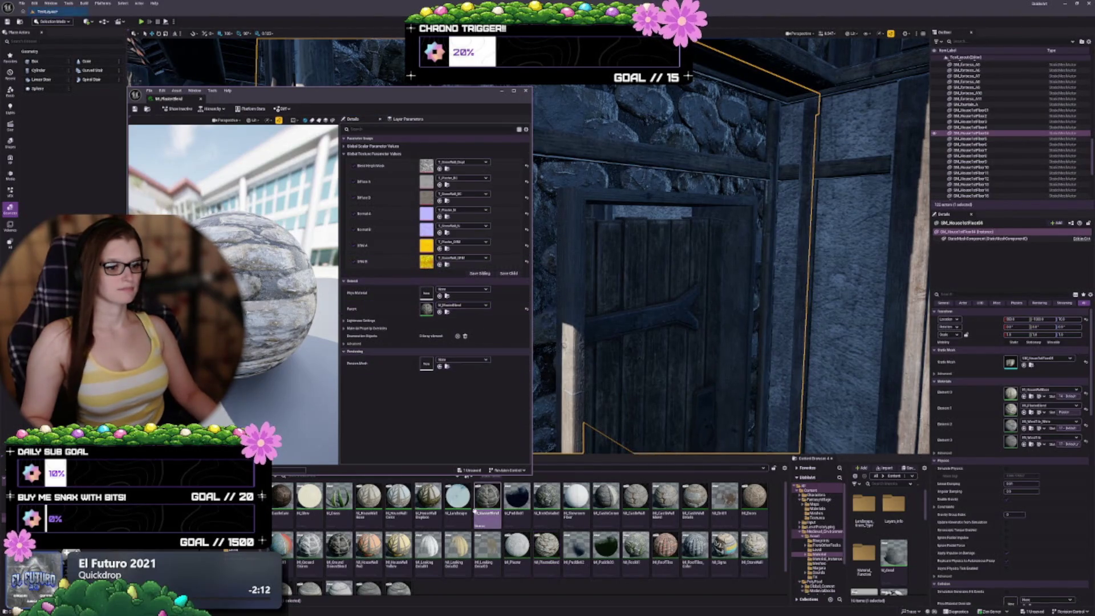
pyautogui.doubleClick(488, 488)
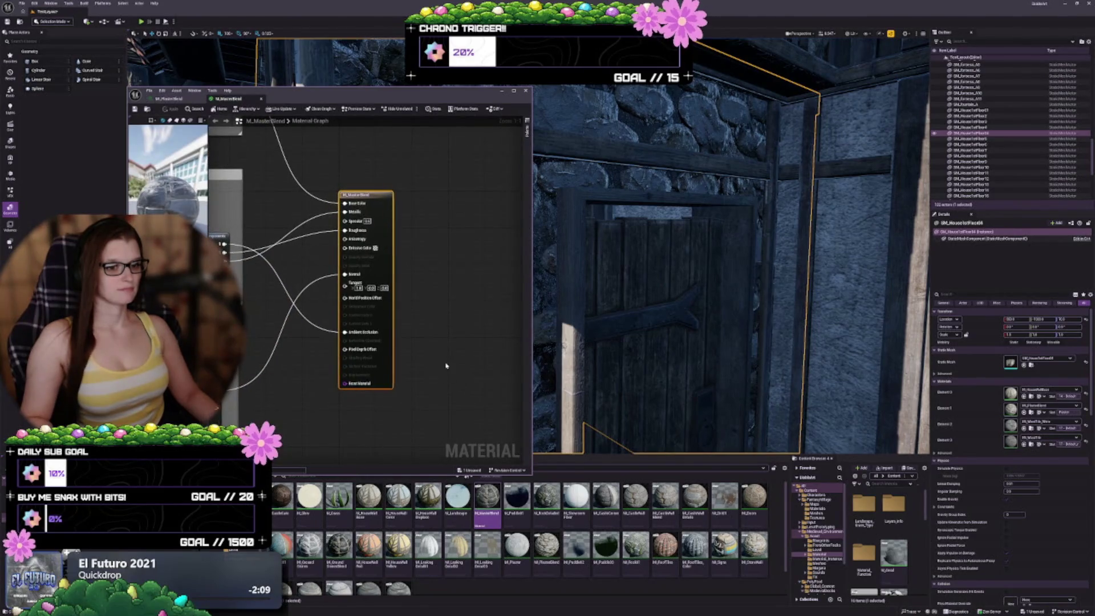
# Step: Review the parameter groups and output node of M_MasterBlend, then close its tab
pyautogui.moveTo(417, 320)
pyautogui.mouseDown()
pyautogui.moveTo(487, 337)
pyautogui.moveTo(398, 336)
pyautogui.mouseUp()
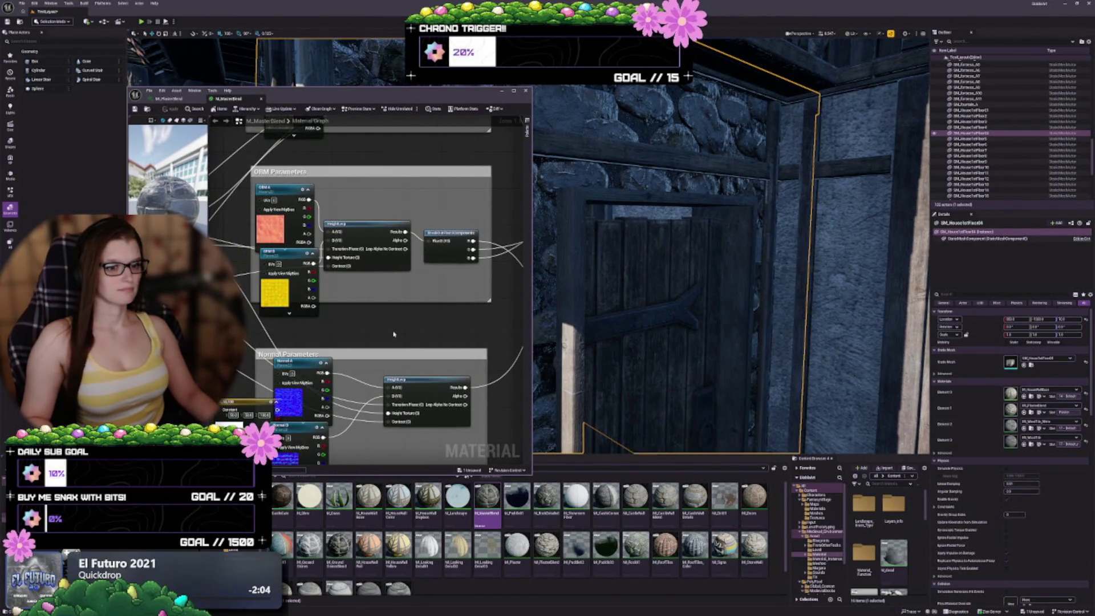
pyautogui.moveTo(393, 334)
pyautogui.mouseDown()
pyautogui.moveTo(335, 330)
pyautogui.moveTo(440, 305)
pyautogui.moveTo(439, 236)
pyautogui.moveTo(435, 262)
pyautogui.moveTo(449, 272)
pyautogui.moveTo(428, 369)
pyautogui.moveTo(399, 394)
pyautogui.moveTo(357, 379)
pyautogui.moveTo(459, 371)
pyautogui.mouseUp()
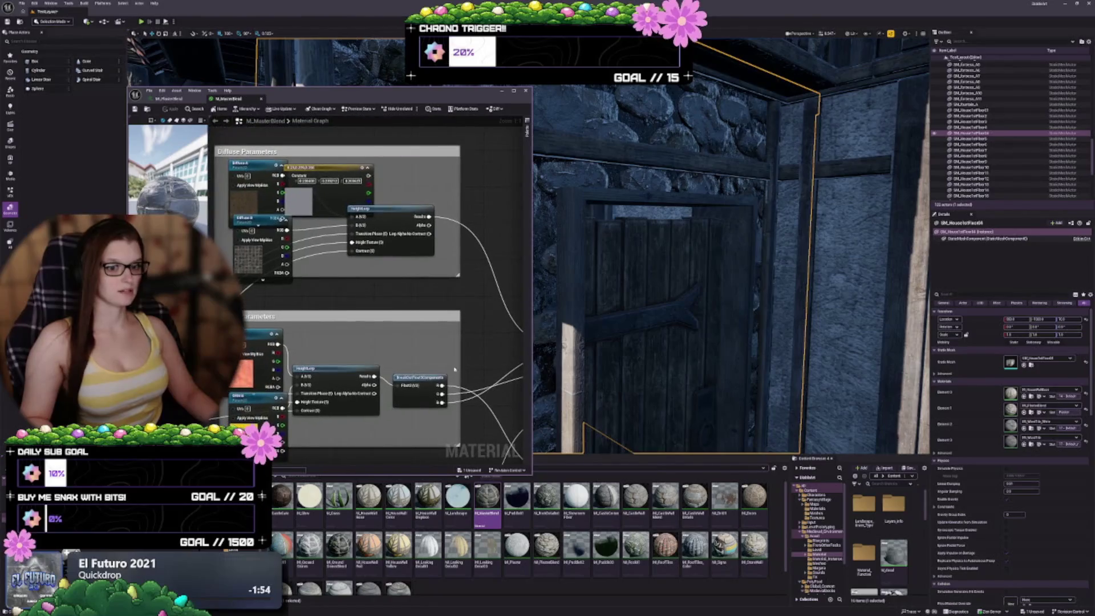
pyautogui.moveTo(338, 280)
pyautogui.mouseDown()
pyautogui.moveTo(423, 166)
pyautogui.moveTo(445, 336)
pyautogui.moveTo(354, 320)
pyautogui.moveTo(415, 305)
pyautogui.moveTo(386, 371)
pyautogui.moveTo(329, 326)
pyautogui.mouseUp()
pyautogui.scroll(1, 328, 330)
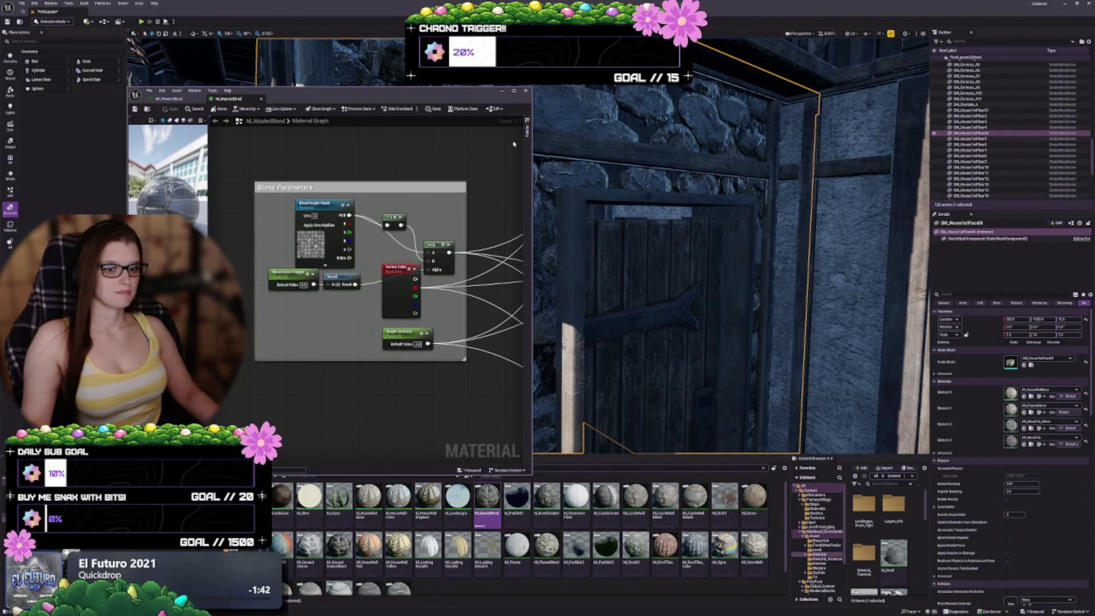
pyautogui.click(261, 100)
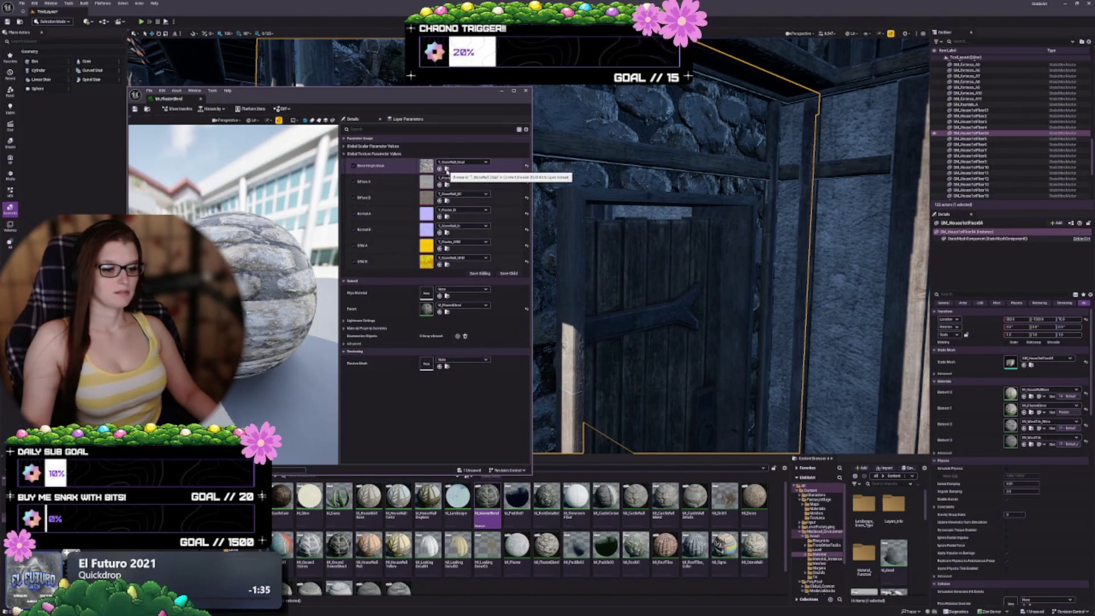
# Step: Preview the T_StoneWall_Disp and T_StoneWall_BC textures
pyautogui.click(447, 185)
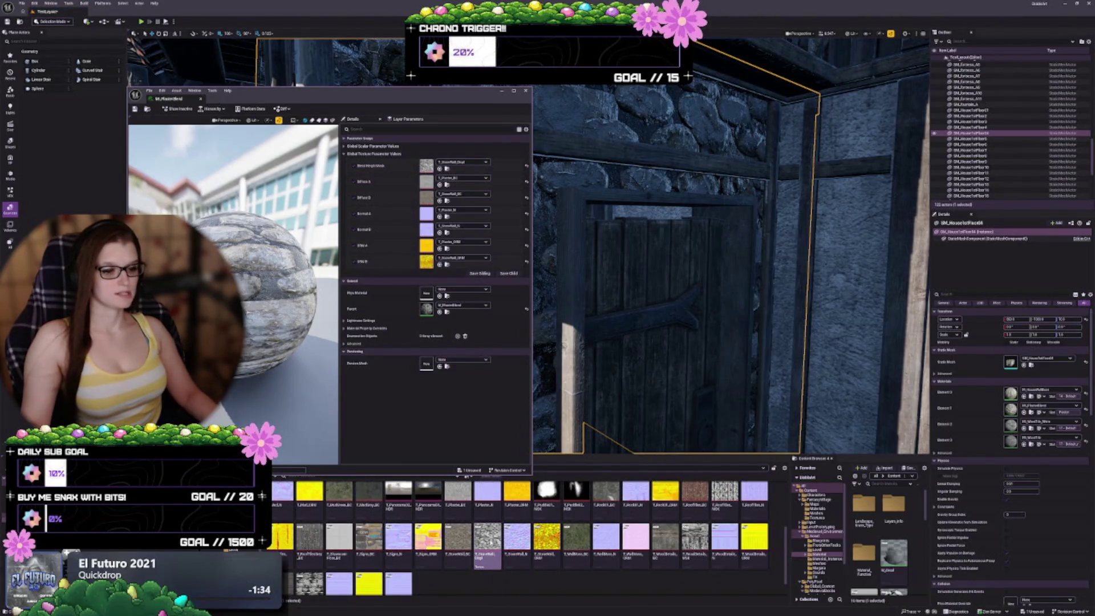
pyautogui.doubleClick(488, 540)
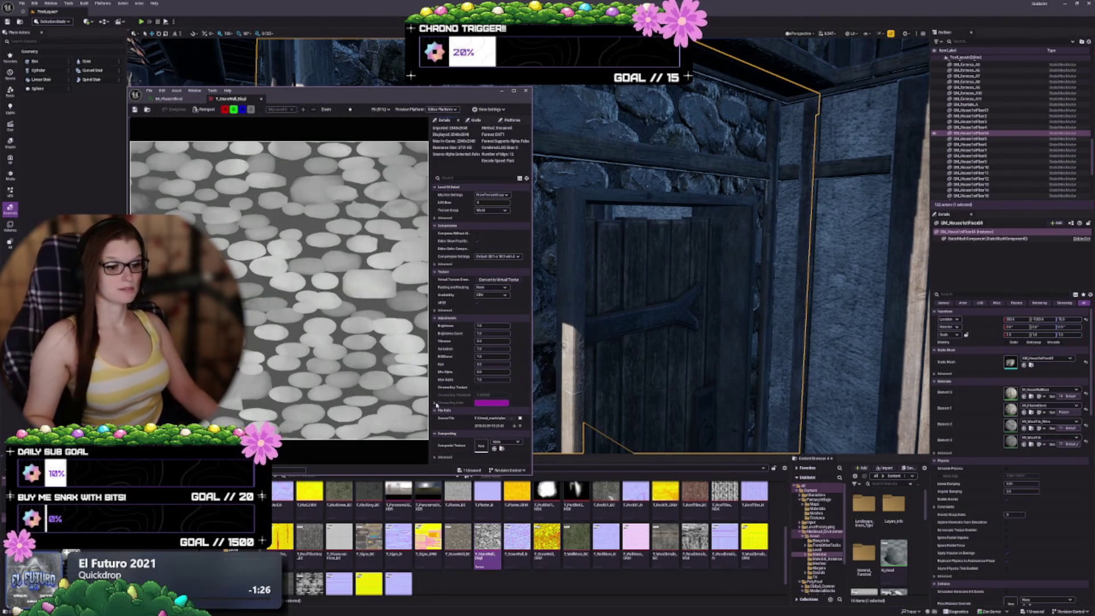
pyautogui.click(459, 546)
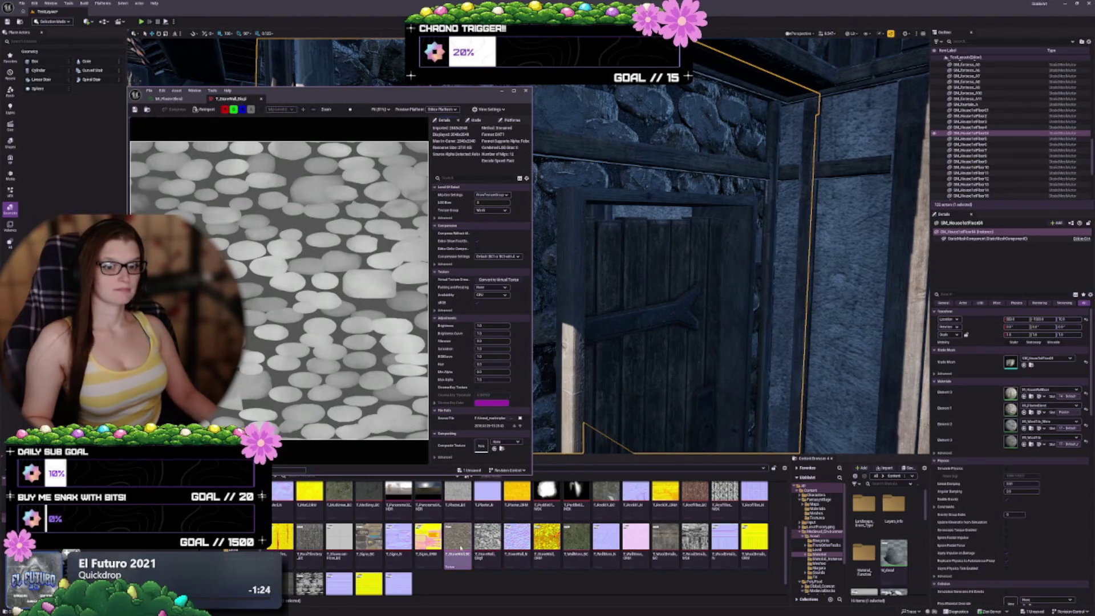
pyautogui.doubleClick(460, 547)
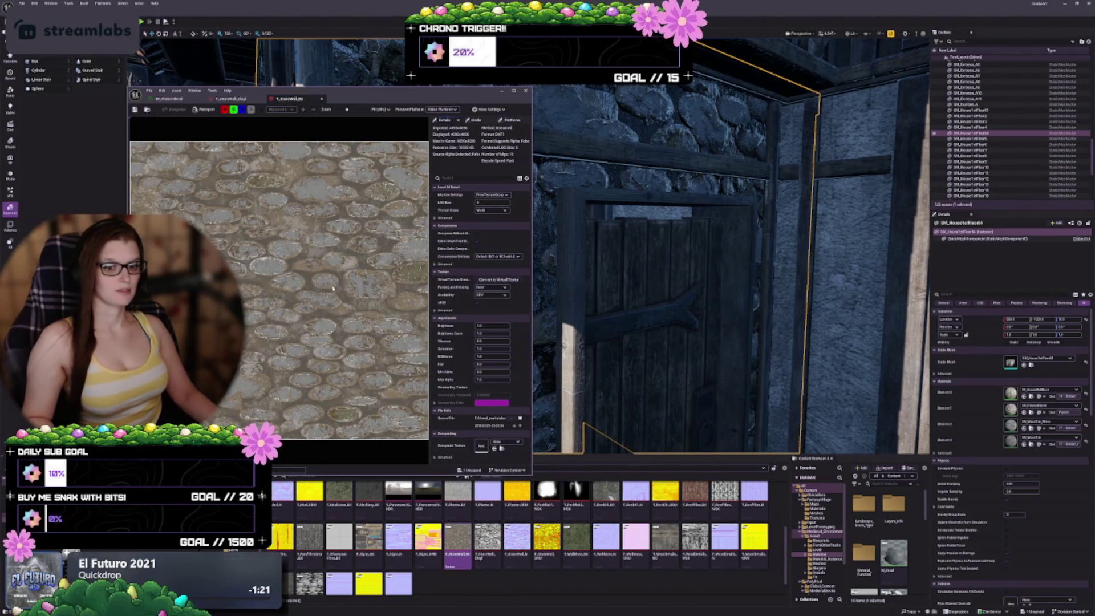
# Step: Close both texture previews and the MI_MasterBlend material instance
pyautogui.click(321, 98)
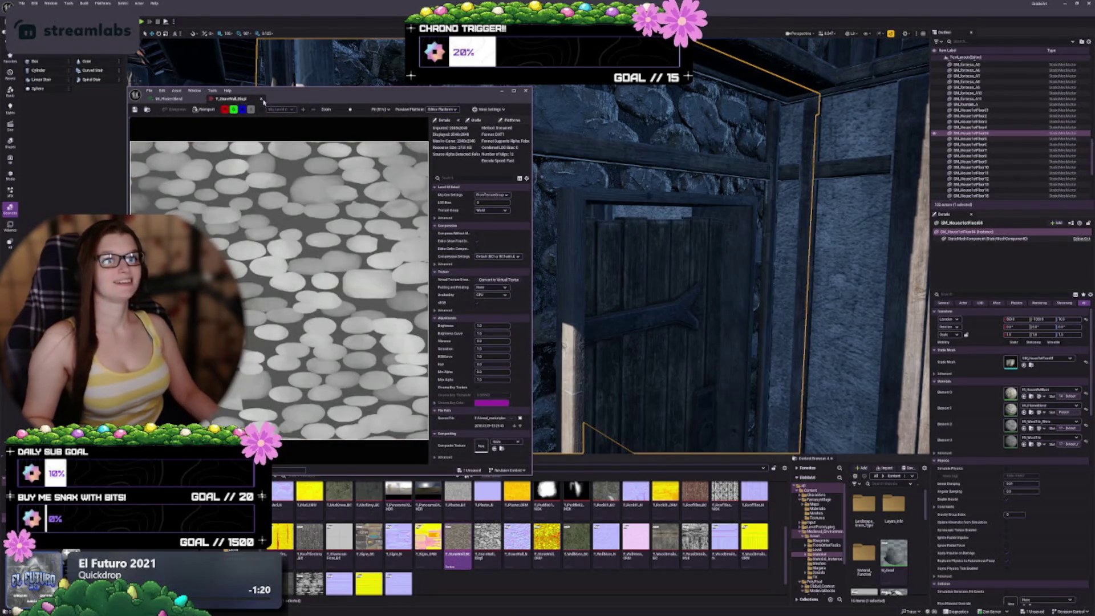
pyautogui.click(261, 99)
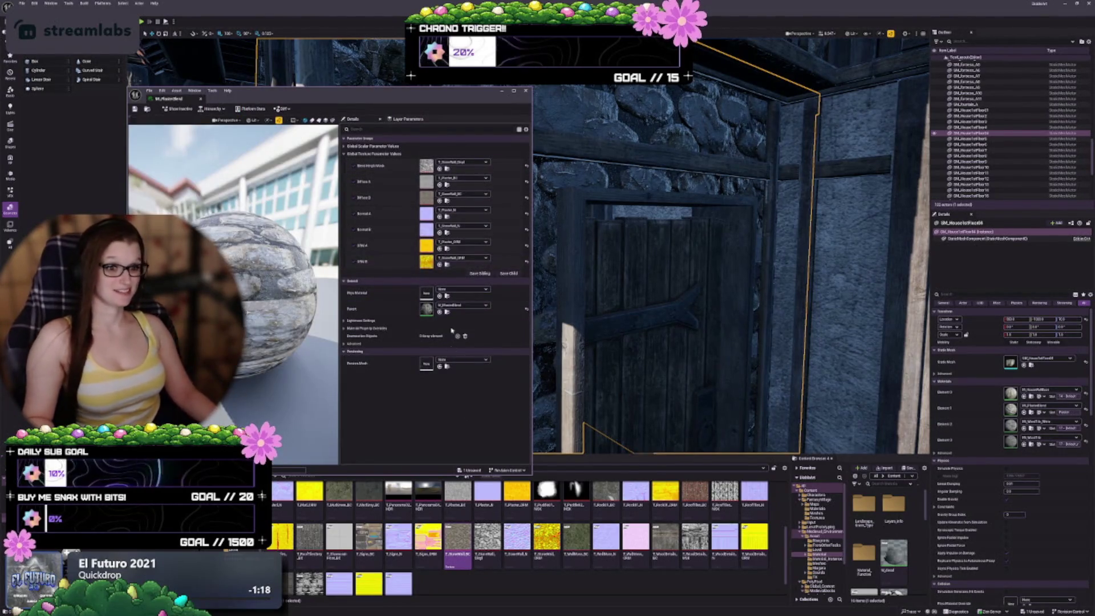
pyautogui.click(525, 90)
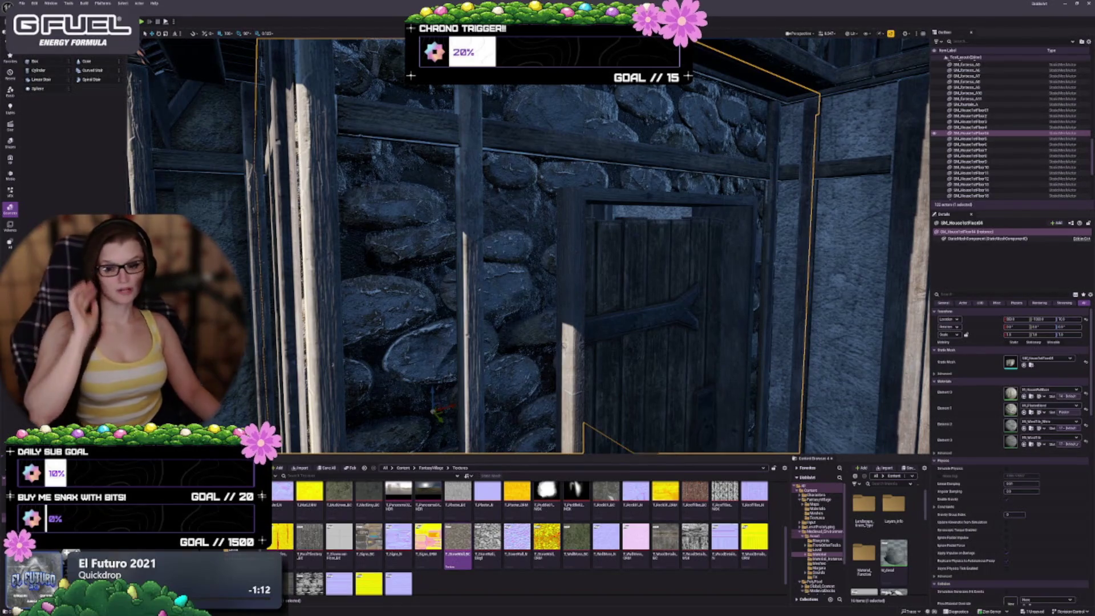
pyautogui.moveTo(569, 289)
pyautogui.mouseDown()
pyautogui.moveTo(561, 325)
pyautogui.moveTo(518, 316)
pyautogui.mouseUp()
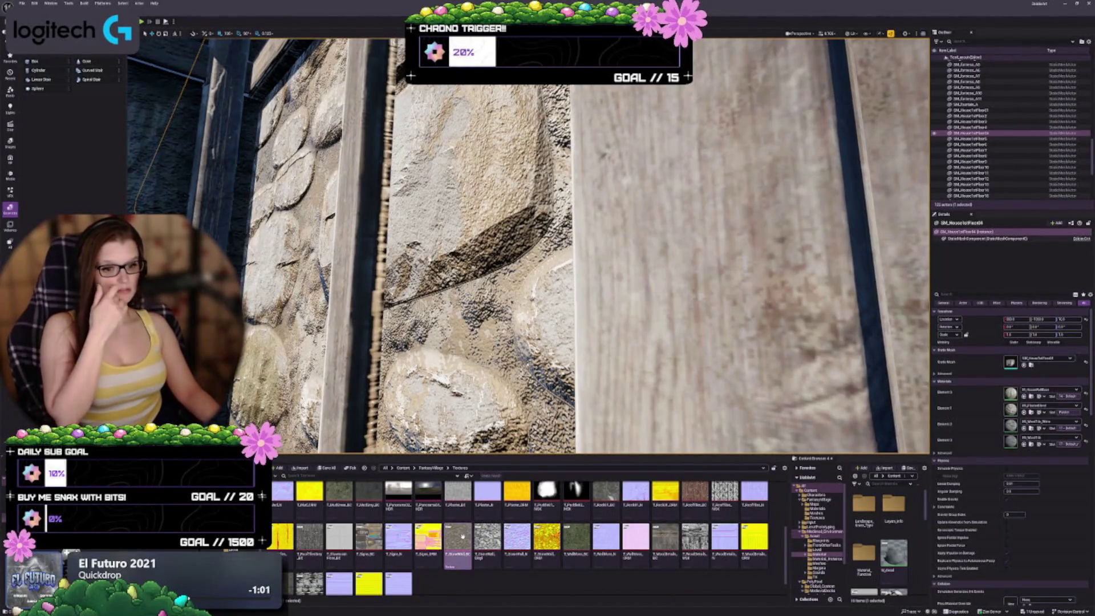
pyautogui.doubleClick(464, 533)
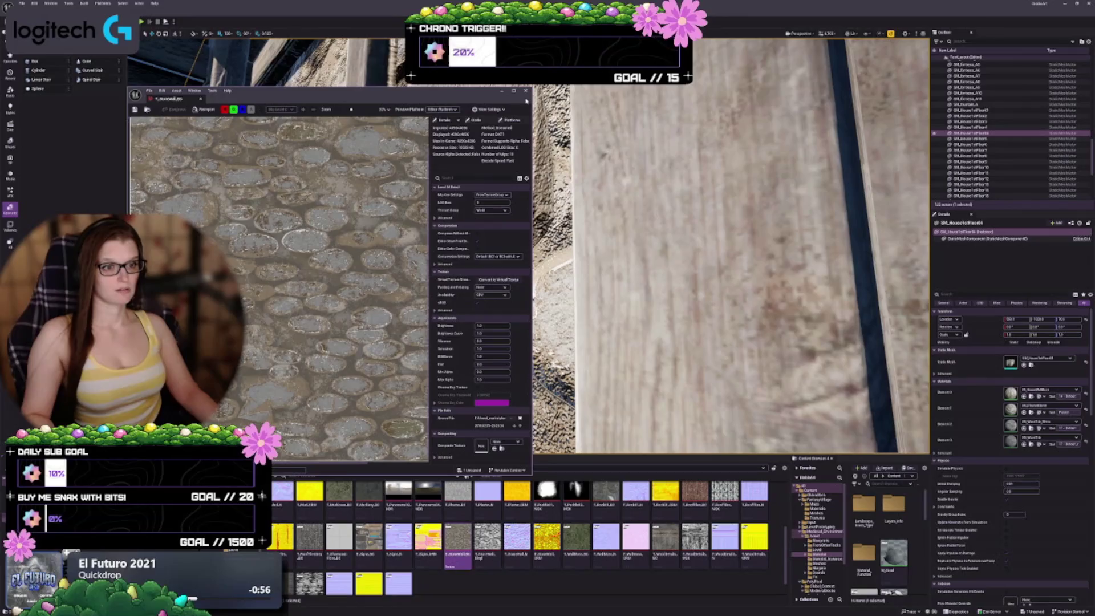
pyautogui.click(526, 91)
pyautogui.scroll(-1, 549, 553)
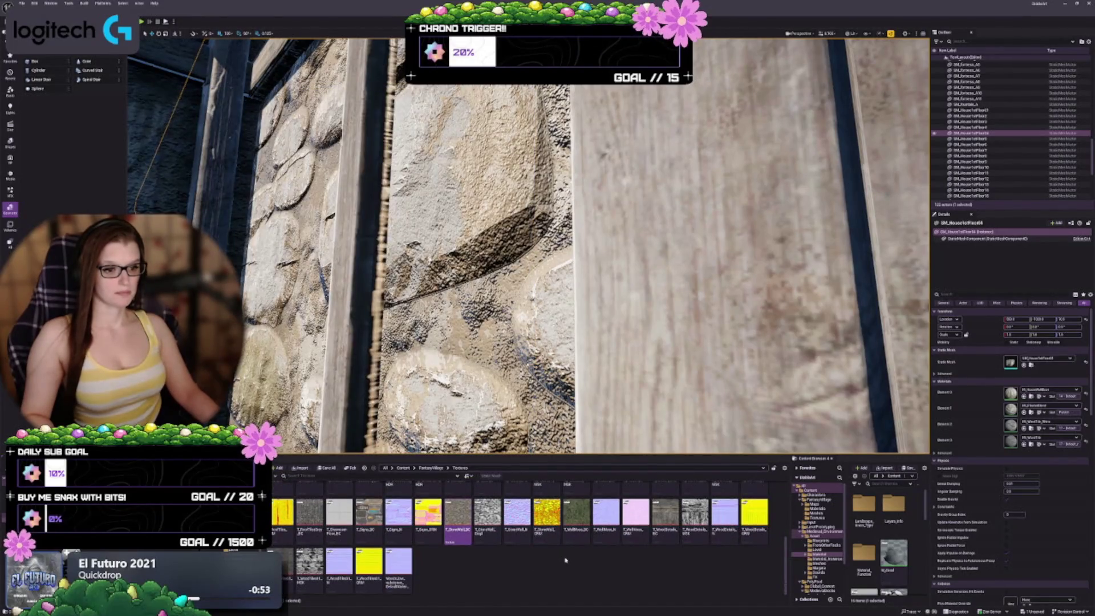
pyautogui.click(517, 513)
pyautogui.doubleClick(517, 513)
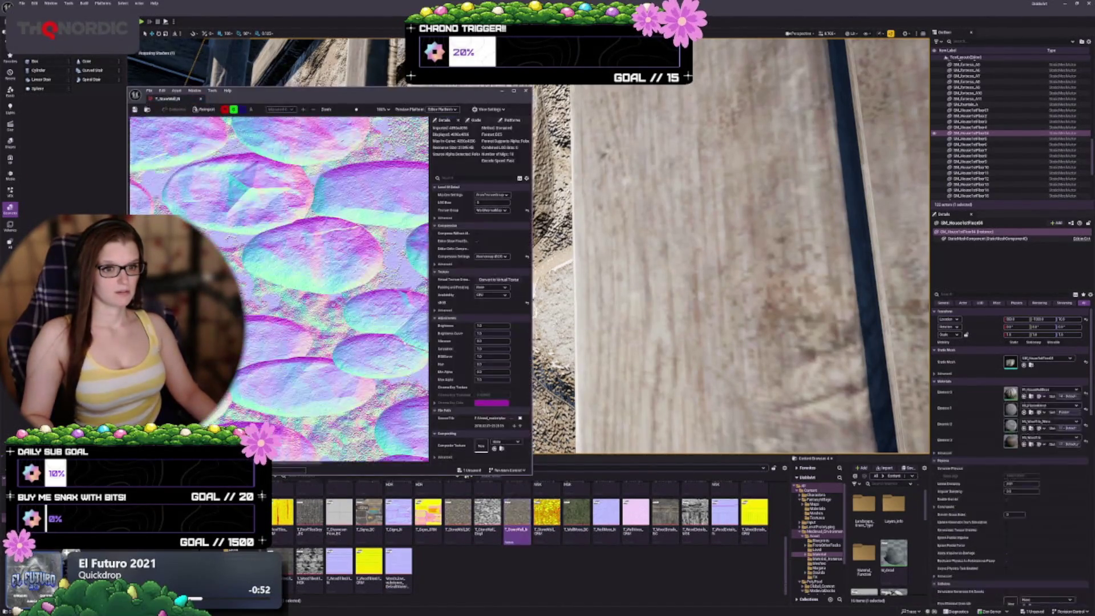
pyautogui.moveTo(344, 91)
pyautogui.mouseDown()
pyautogui.moveTo(571, 82)
pyautogui.moveTo(628, 59)
pyautogui.mouseUp()
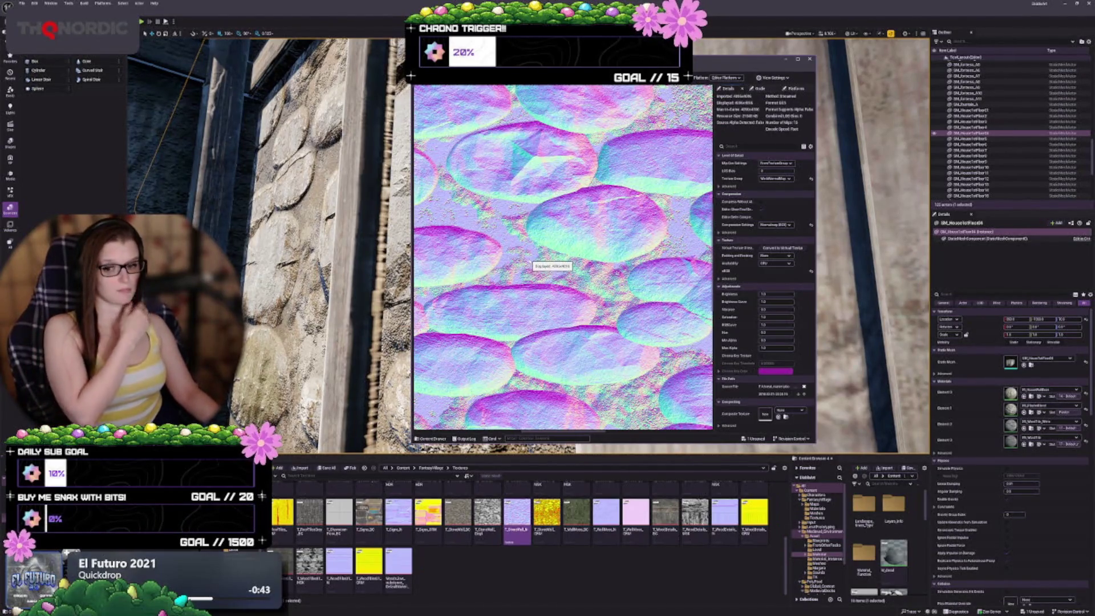
pyautogui.moveTo(741, 59); pyautogui.dragTo(915, 90)
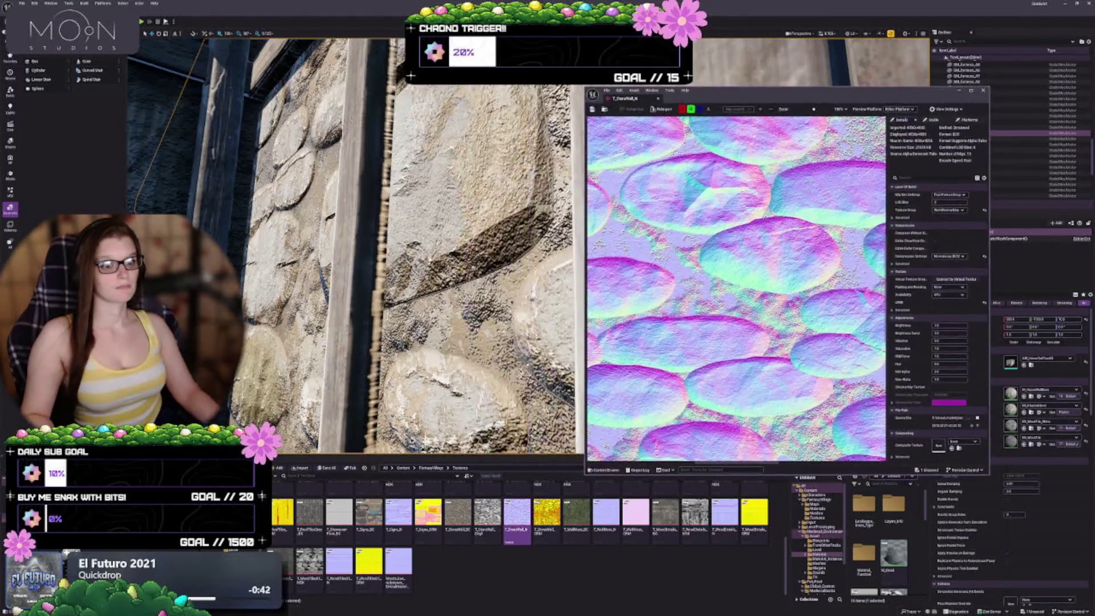
pyautogui.scroll(-6, 407, 194)
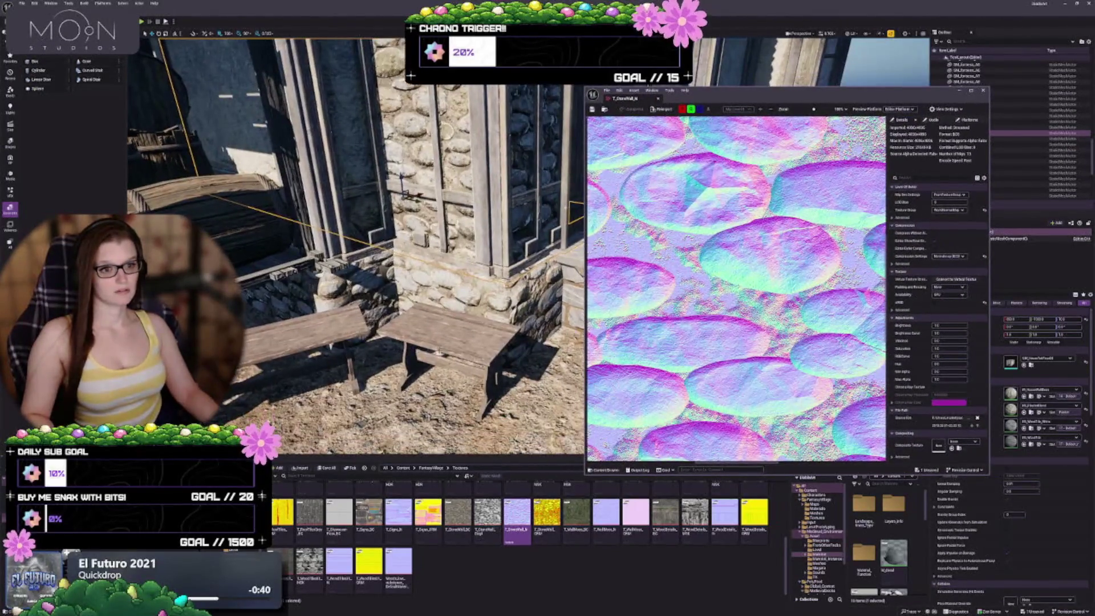
pyautogui.scroll(8, 406, 193)
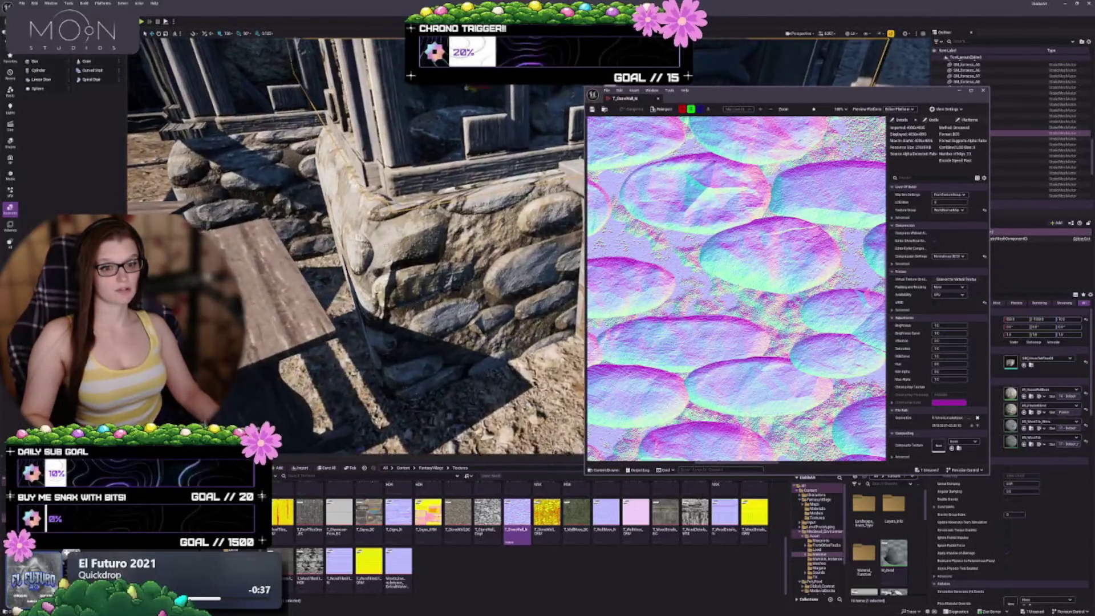
pyautogui.scroll(-5, 354, 245)
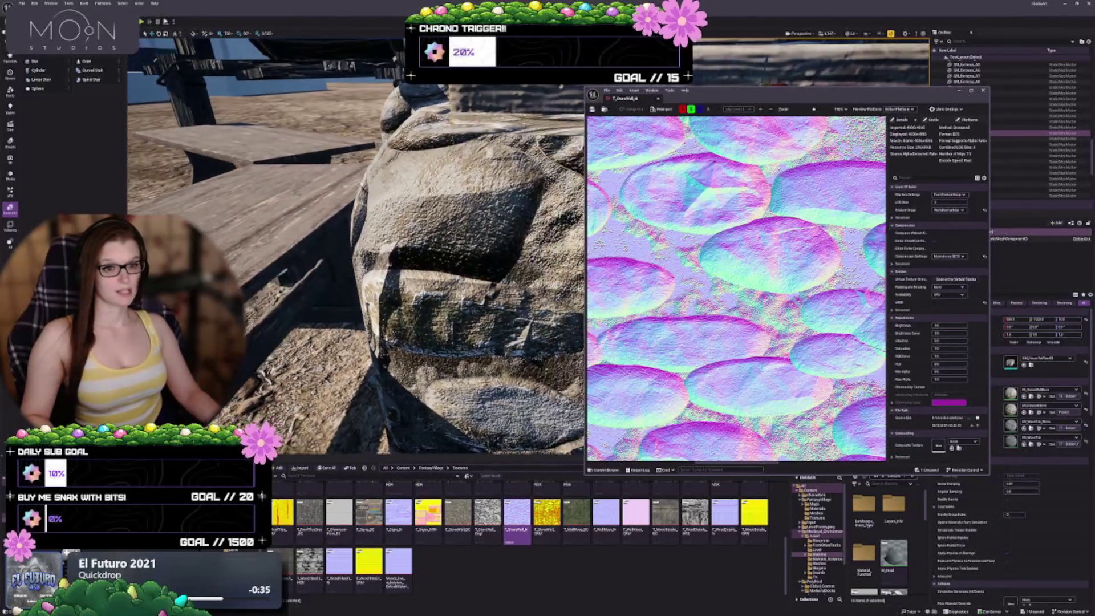
pyautogui.scroll(5, 355, 245)
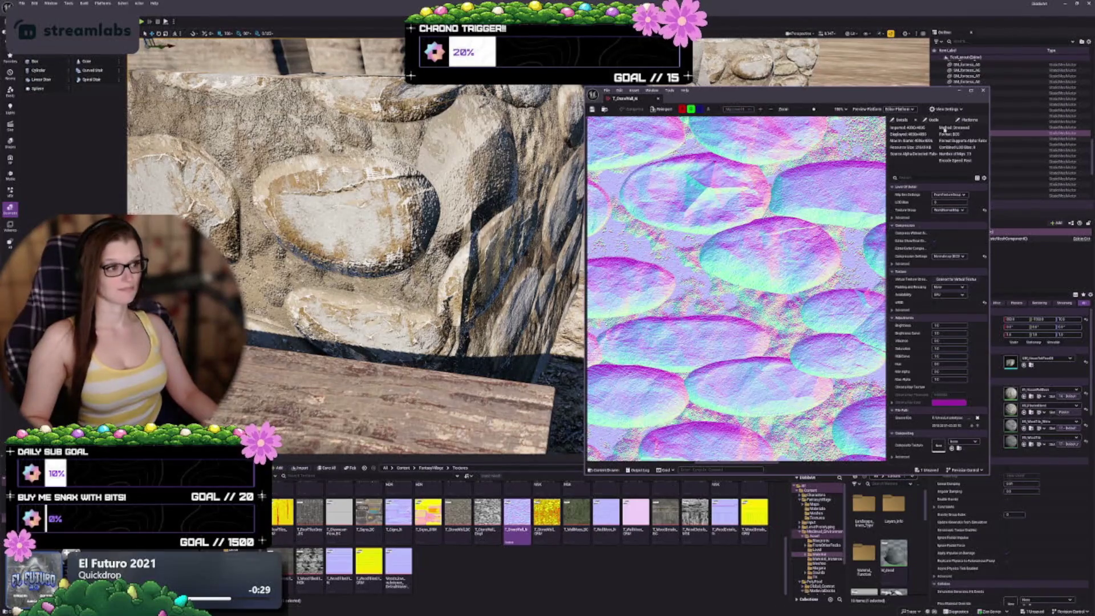
pyautogui.click(982, 91)
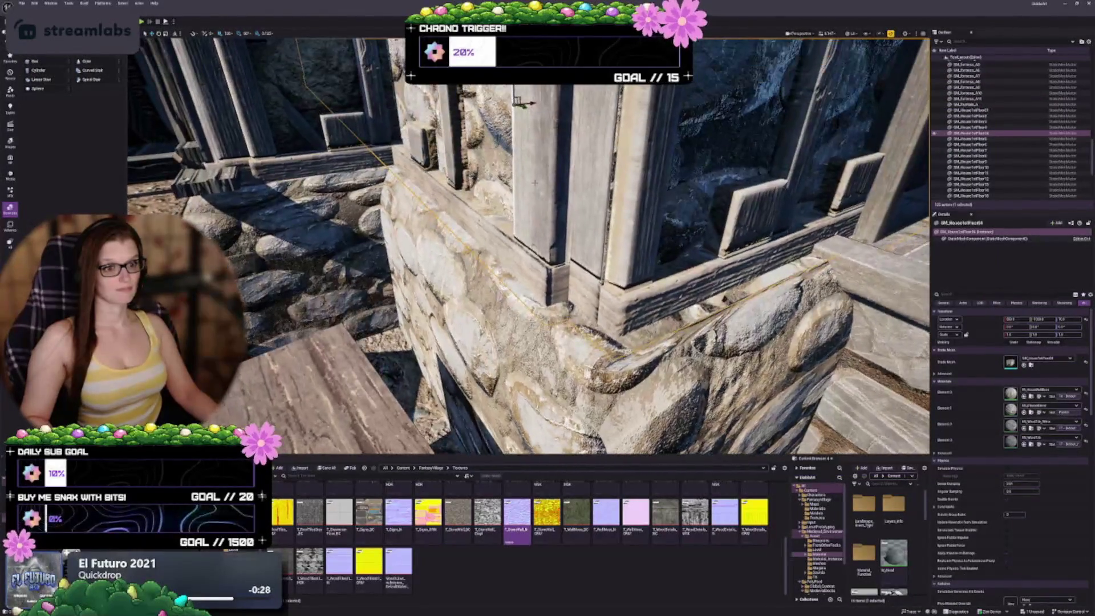
# Step: Clear the level selection and return the Content Browser to the Materials folder
pyautogui.press('Escape')
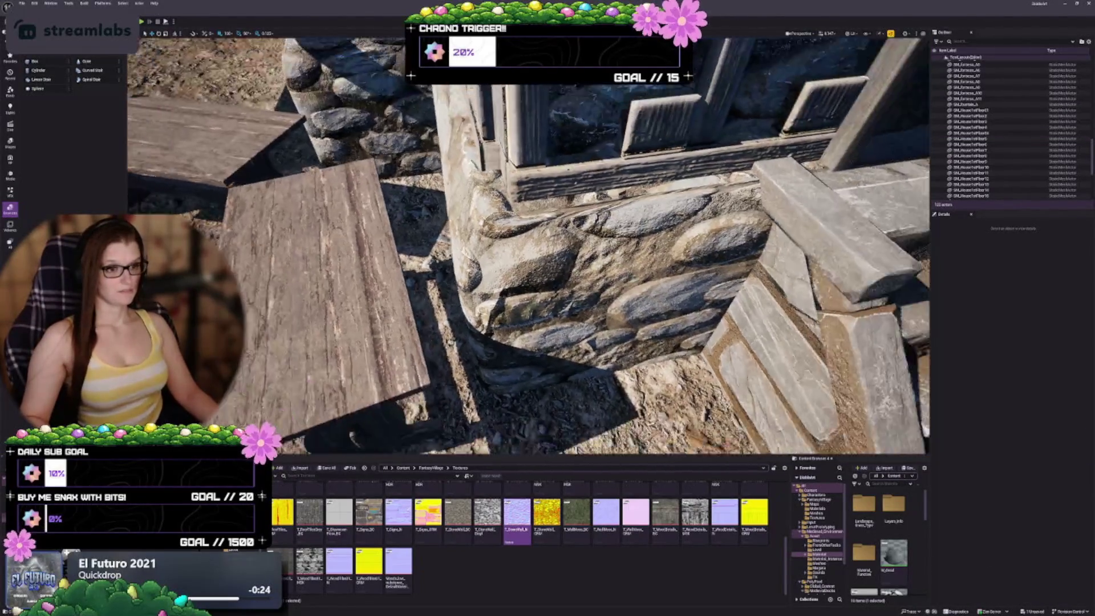
pyautogui.click(478, 136)
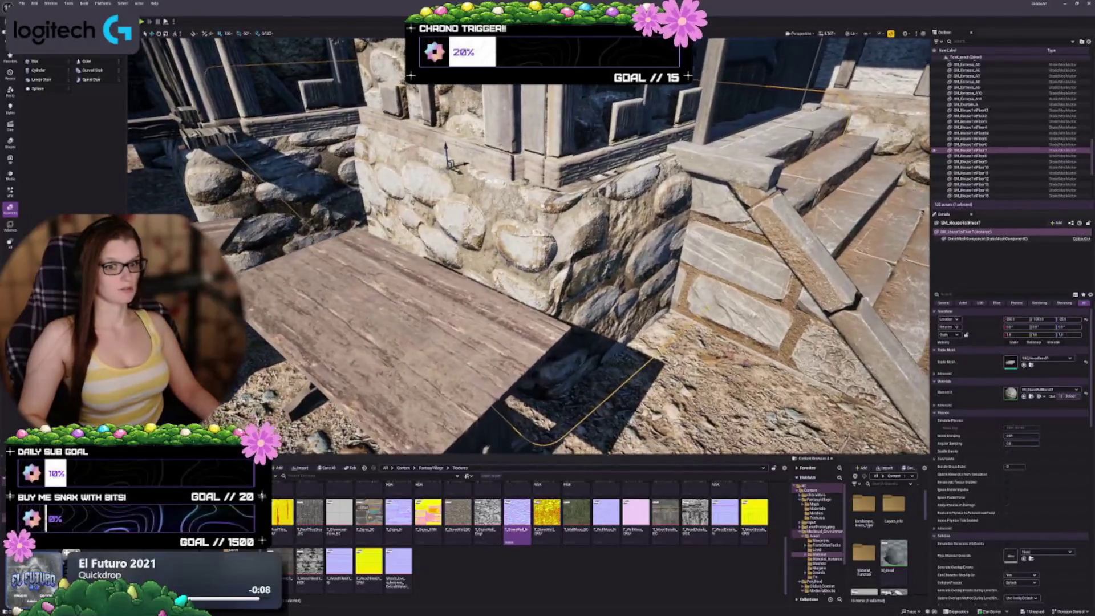
pyautogui.press('Escape')
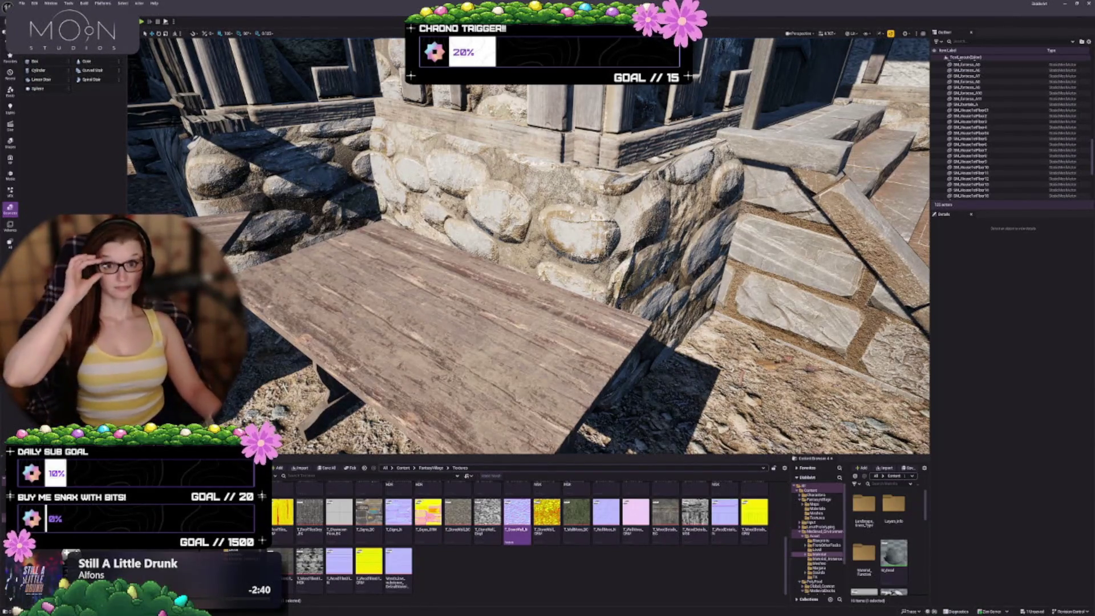
pyautogui.click(446, 578)
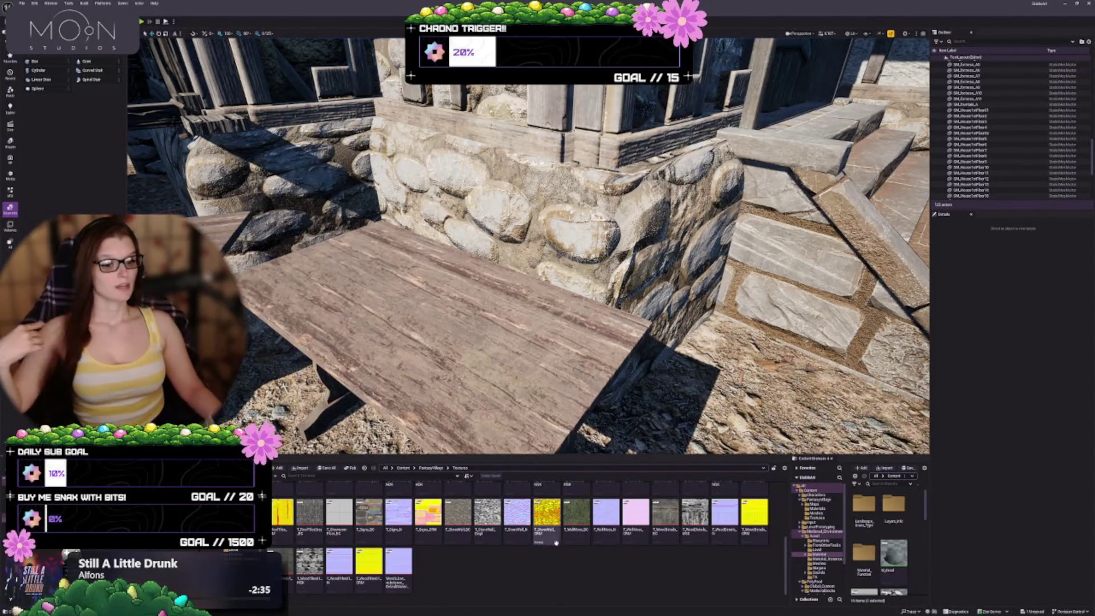
pyautogui.click(365, 468)
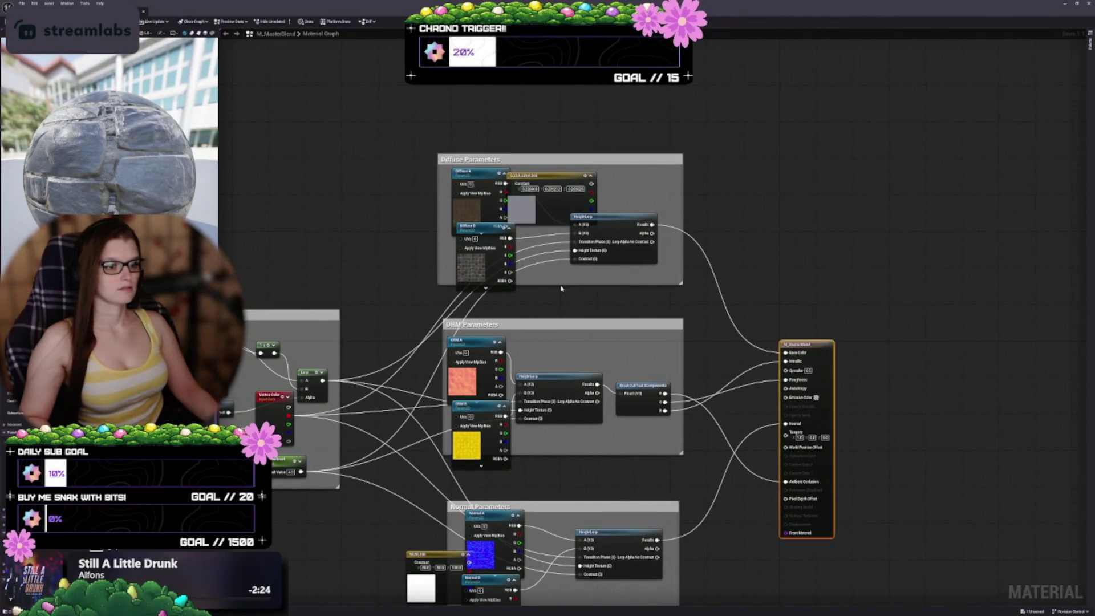
# Step: Extend the Diffuse Parameters box up and down and move its constant colour node to the top right
pyautogui.moveTo(508, 155); pyautogui.dragTo(514, 135)
pyautogui.moveTo(532, 263)
pyautogui.mouseDown()
pyautogui.moveTo(530, 305)
pyautogui.moveTo(586, 297)
pyautogui.mouseUp()
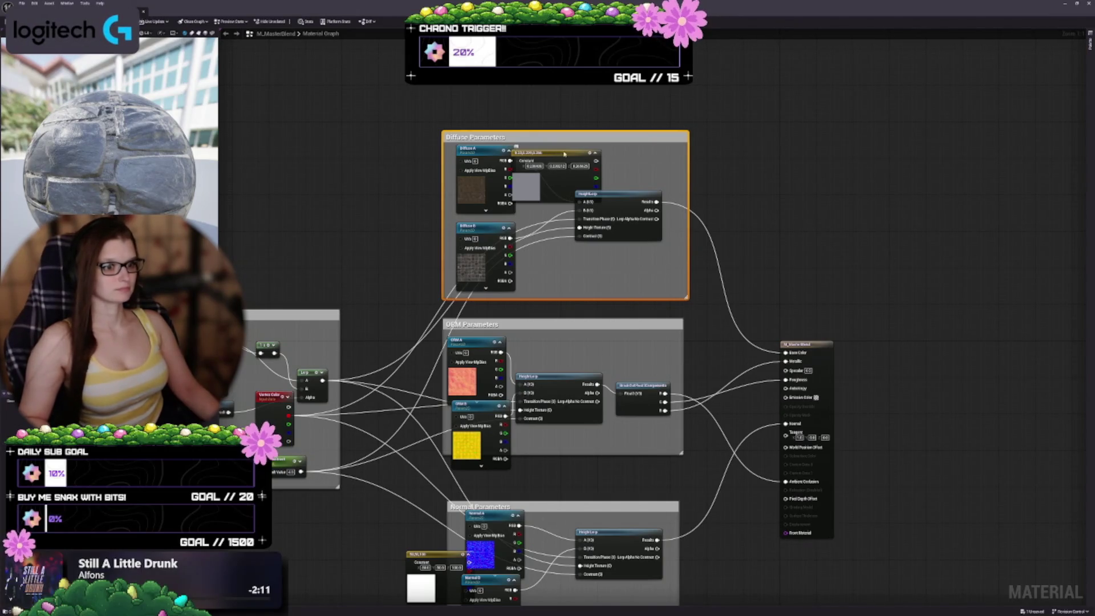
pyautogui.moveTo(556, 153); pyautogui.dragTo(611, 133)
pyautogui.moveTo(539, 131); pyautogui.dragTo(540, 114)
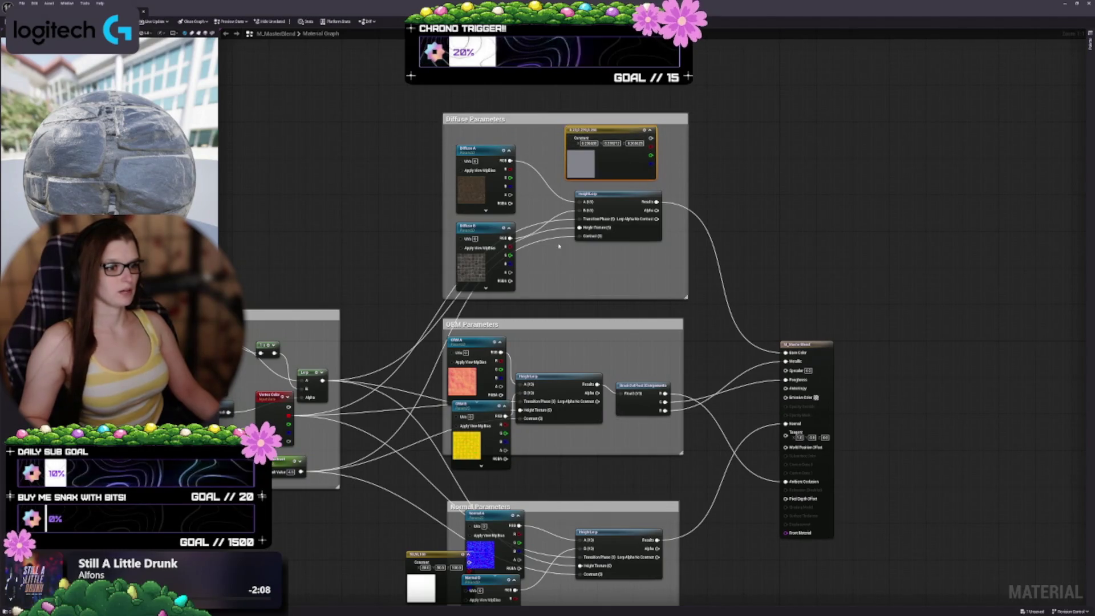
pyautogui.click(726, 289)
pyautogui.click(607, 208)
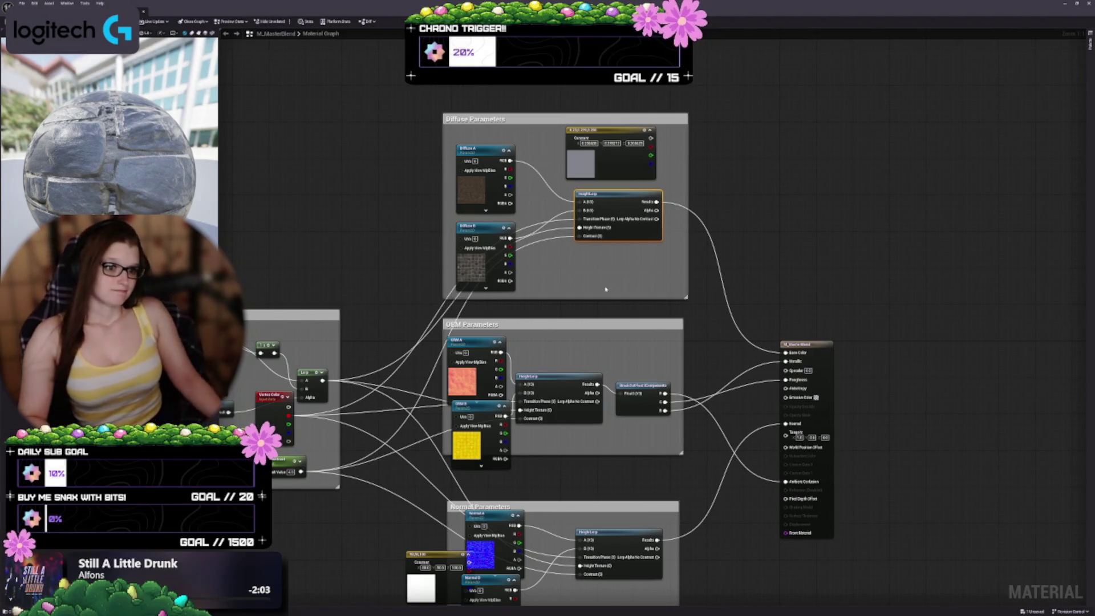
pyautogui.moveTo(569, 305); pyautogui.dragTo(660, 271)
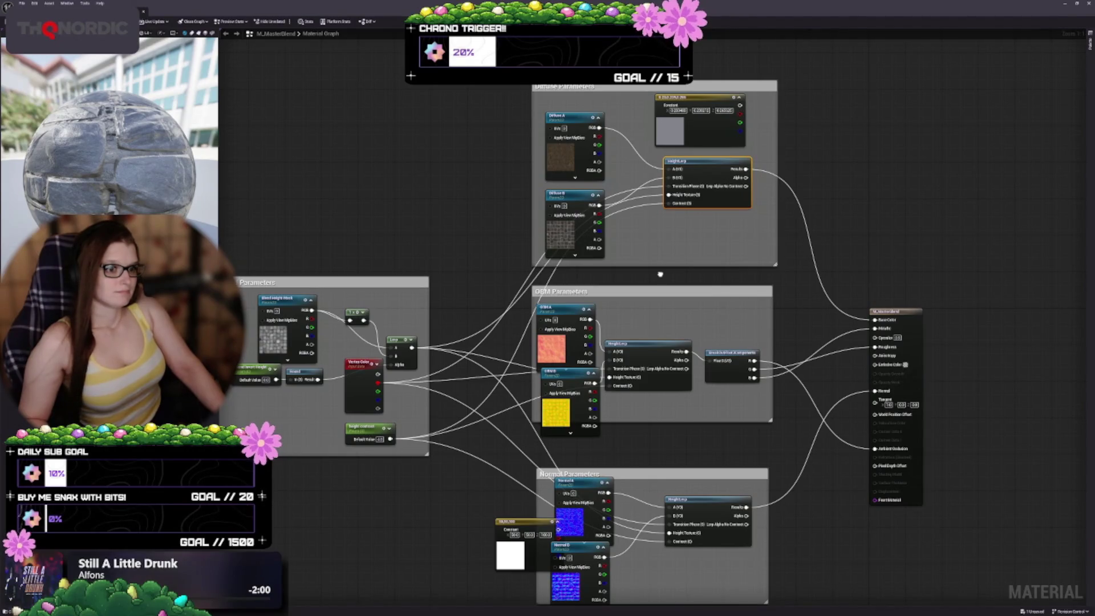
# Step: Extend and widen the ORM Parameters box so the ORM B node fits inside
pyautogui.moveTo(660, 272)
pyautogui.mouseDown()
pyautogui.moveTo(671, 215)
pyautogui.moveTo(505, 350)
pyautogui.mouseUp()
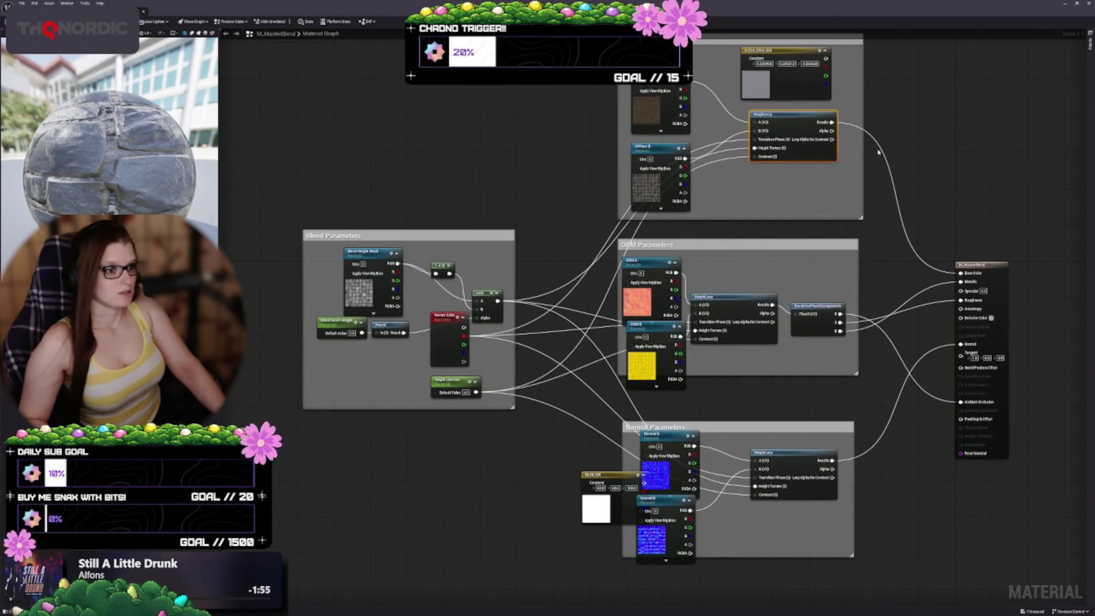
pyautogui.moveTo(794, 231); pyautogui.dragTo(831, 183)
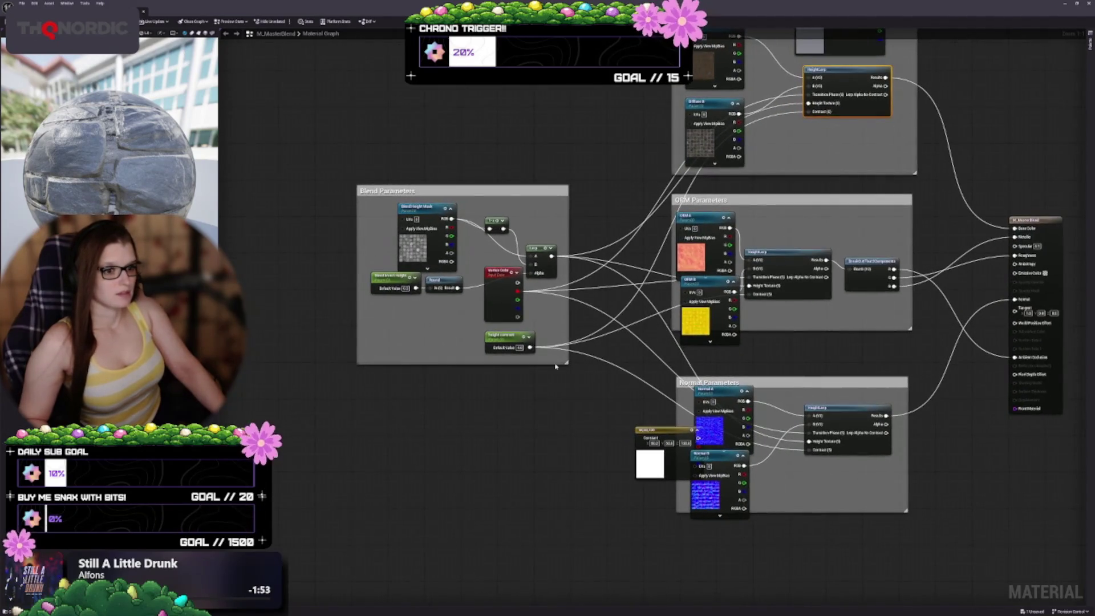
pyautogui.moveTo(632, 337); pyautogui.dragTo(567, 338)
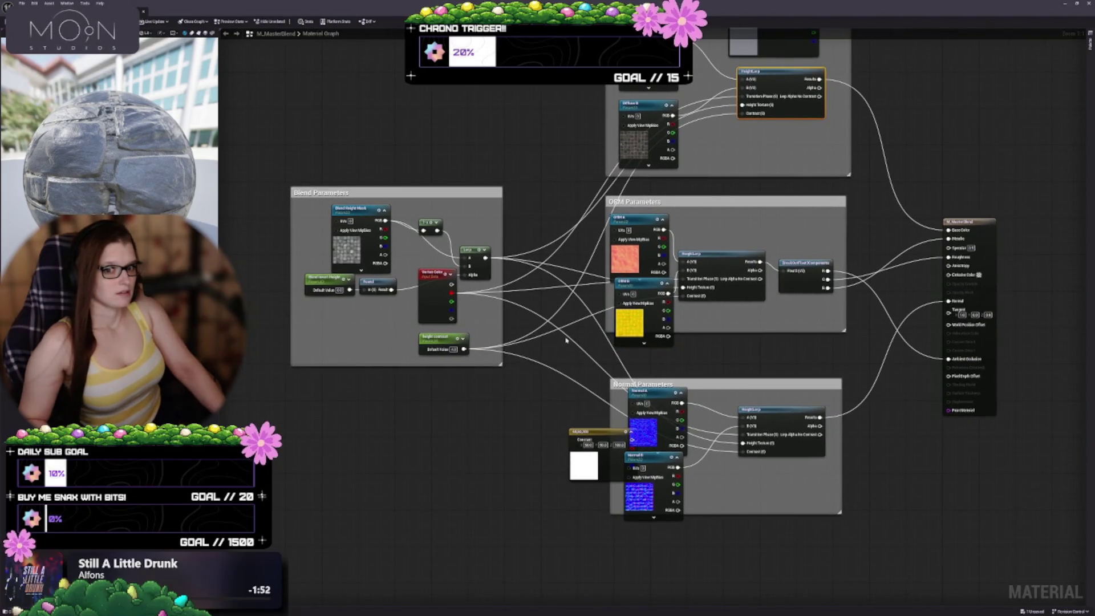
pyautogui.moveTo(698, 330); pyautogui.dragTo(697, 358)
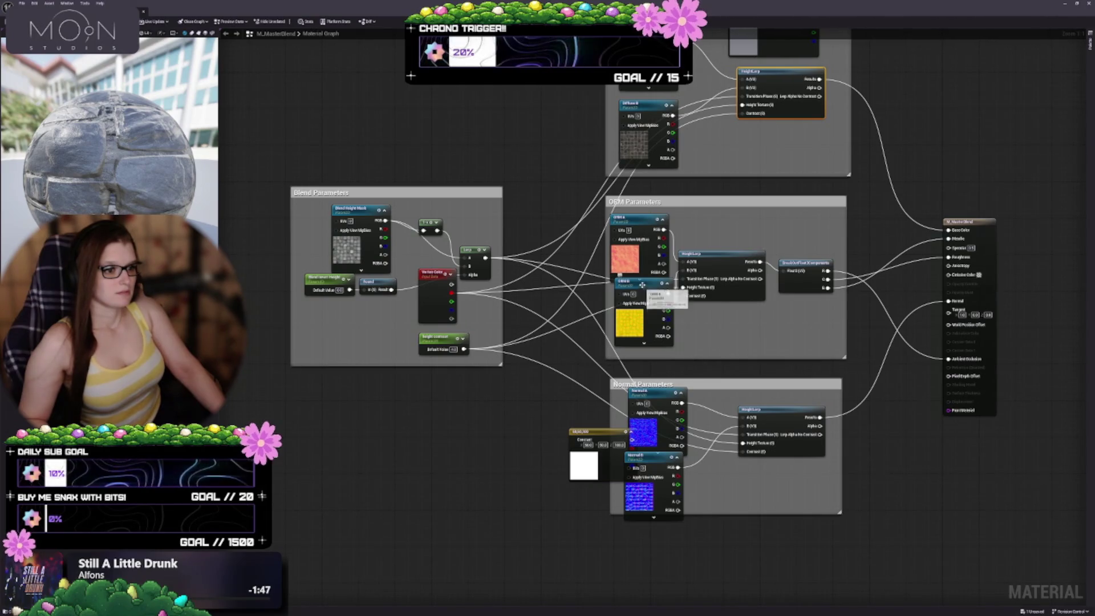
pyautogui.moveTo(642, 285); pyautogui.dragTo(638, 289)
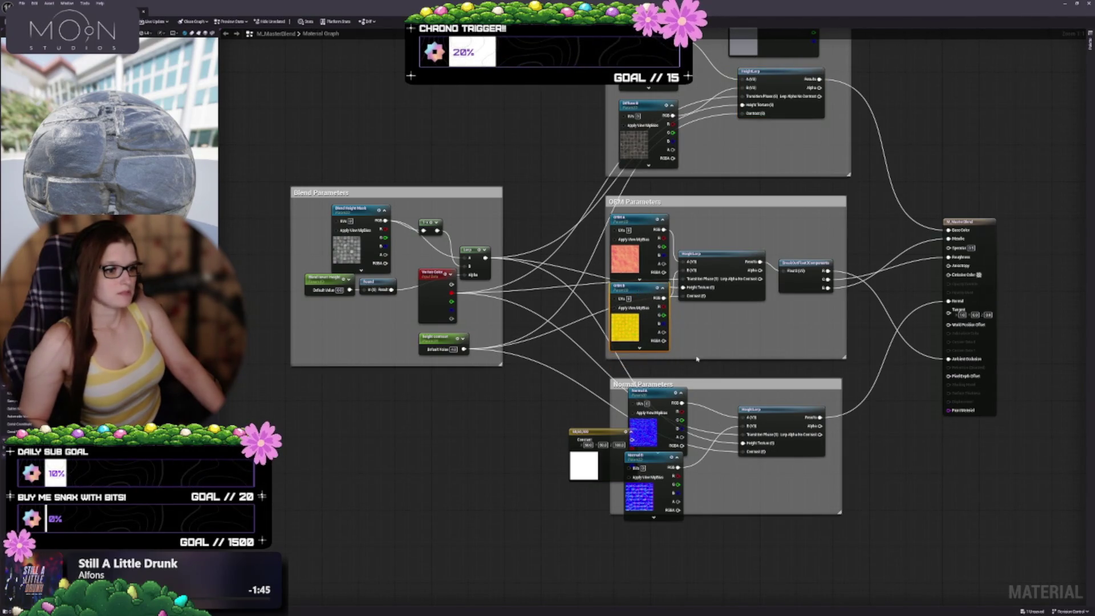
pyautogui.moveTo(696, 358); pyautogui.dragTo(698, 361)
pyautogui.moveTo(605, 272); pyautogui.dragTo(596, 271)
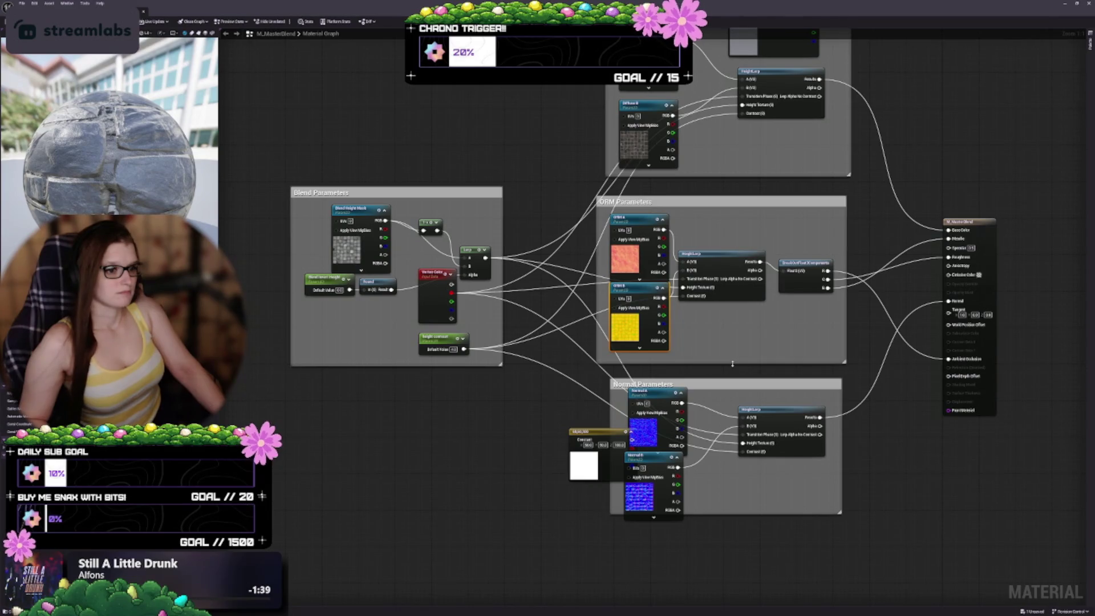
# Step: Fit Normal B and Constant3 into the Normal Parameters box, save, and return to the level
pyautogui.scroll(-3, 720, 370)
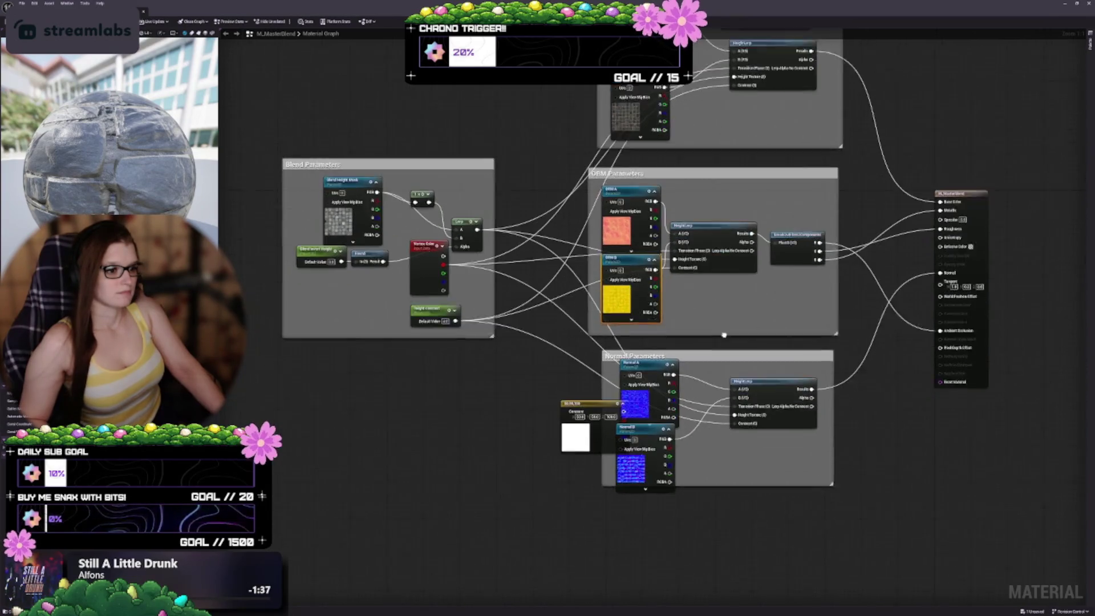
pyautogui.moveTo(701, 423); pyautogui.dragTo(701, 449)
pyautogui.moveTo(648, 370); pyautogui.dragTo(651, 377)
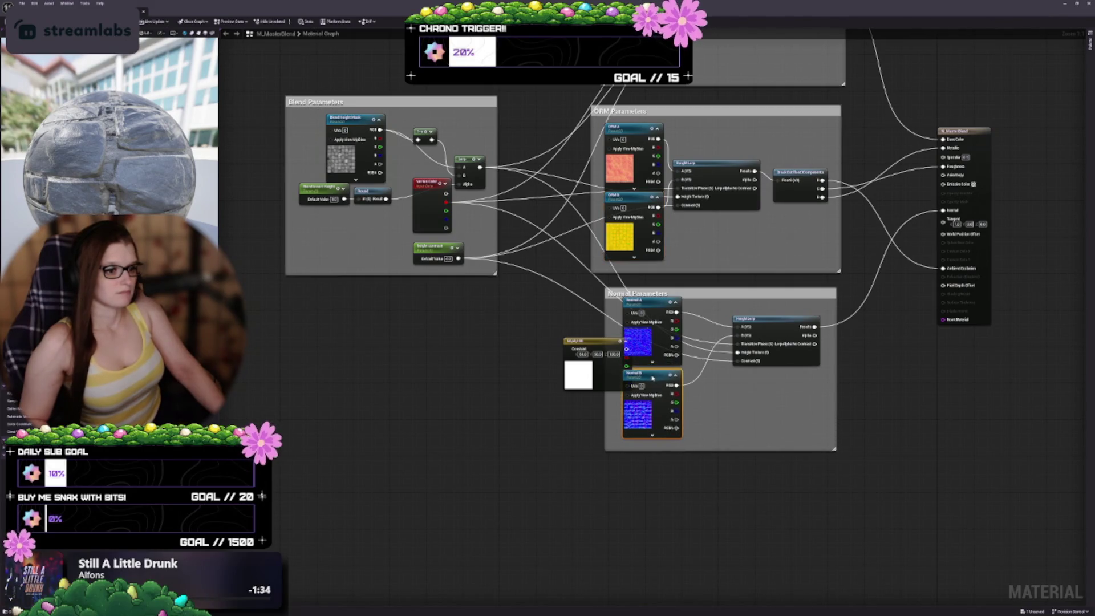
pyautogui.moveTo(598, 342)
pyautogui.mouseDown()
pyautogui.moveTo(627, 373)
pyautogui.moveTo(770, 385)
pyautogui.mouseUp()
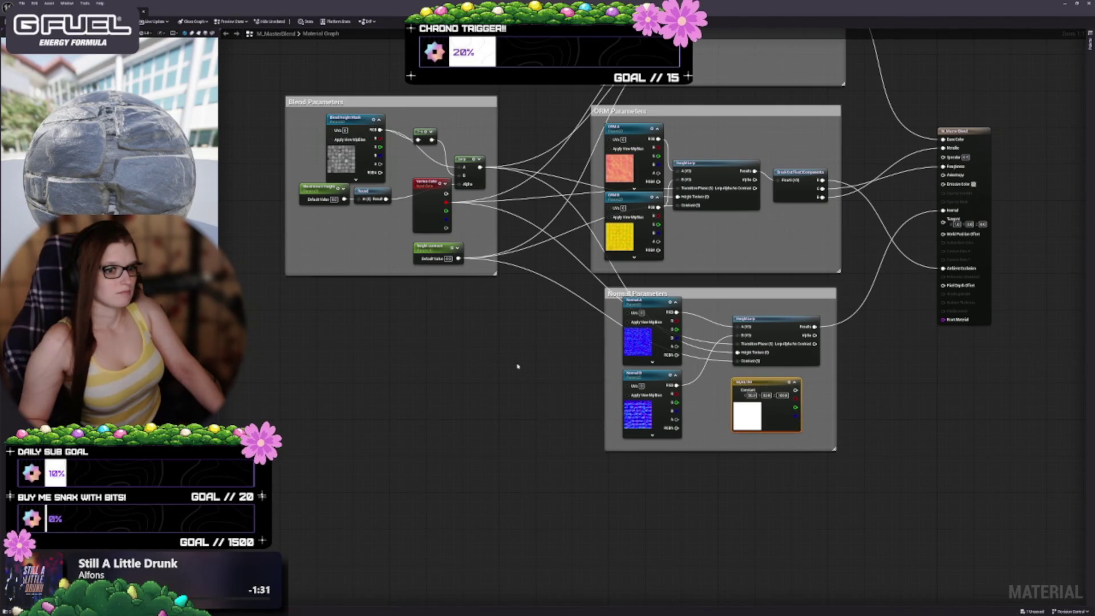
pyautogui.moveTo(515, 367); pyautogui.dragTo(551, 398)
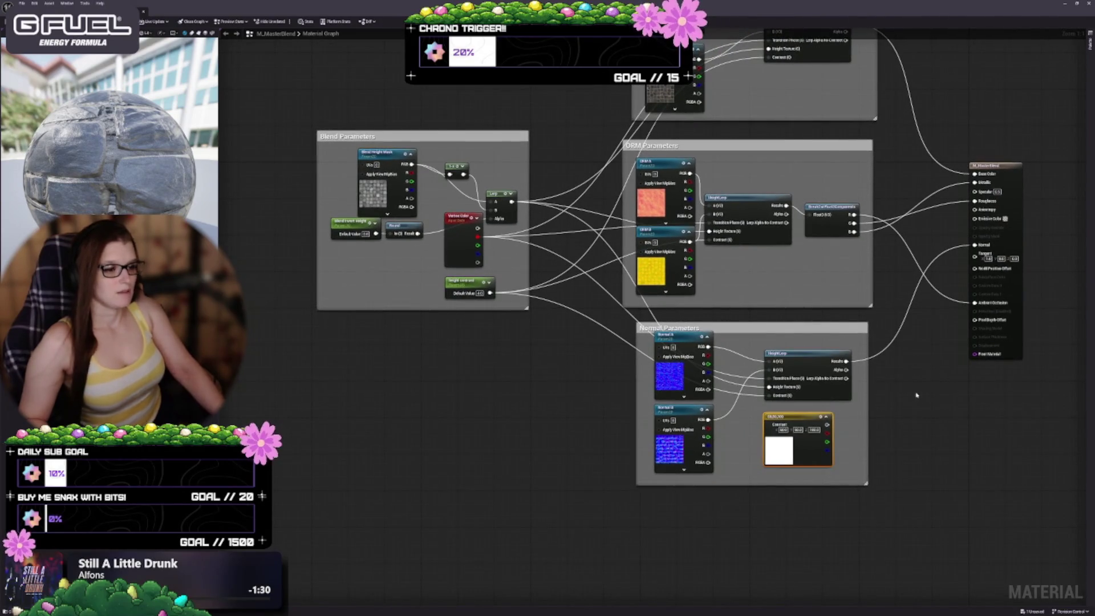
pyautogui.moveTo(891, 391); pyautogui.dragTo(853, 398)
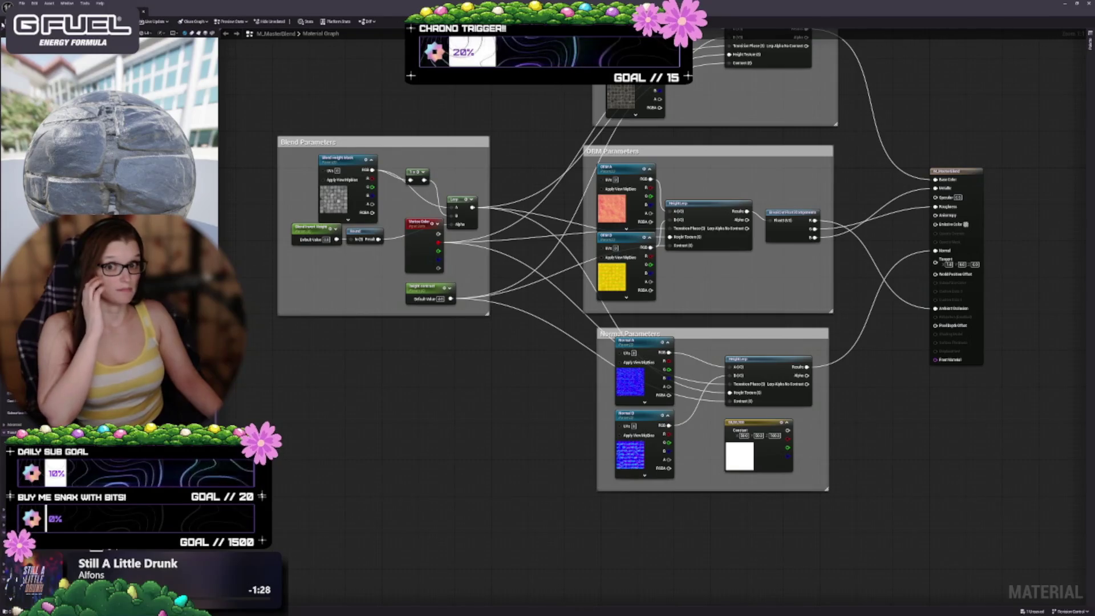
pyautogui.hotkey('ctrl', 's')
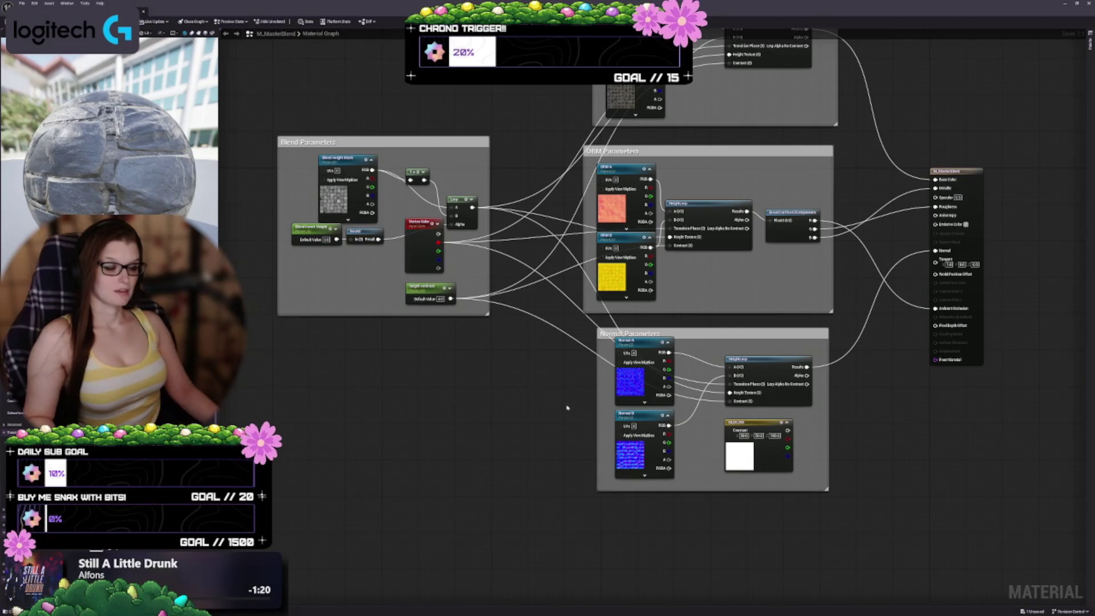
pyautogui.hotkey('alt', 'Tab')
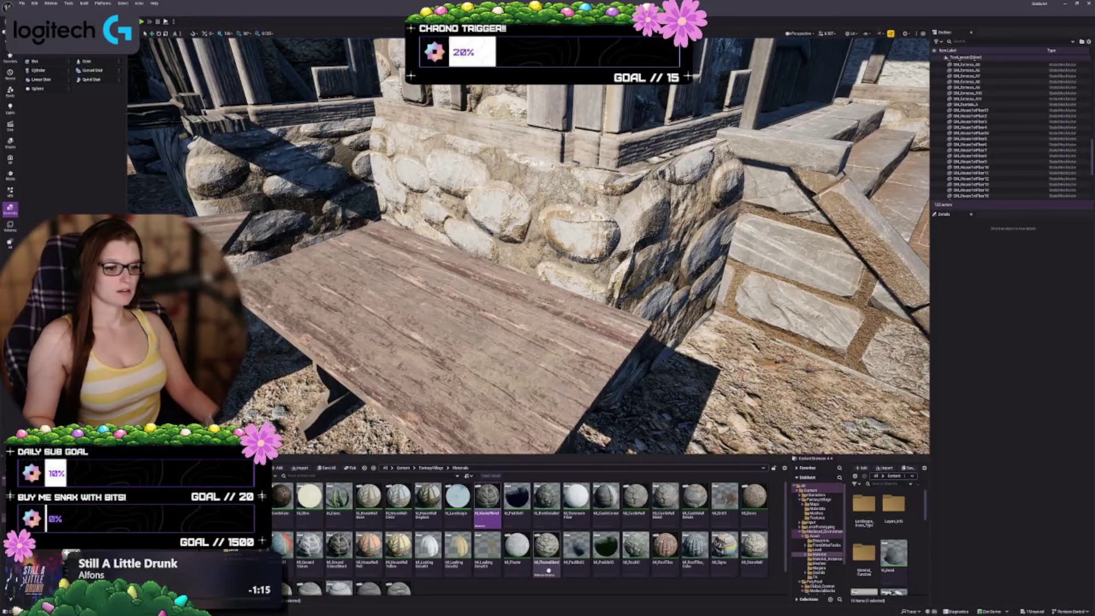
# Step: Open M_PlasterBlend from the Content Browser in the material editor
pyautogui.click(541, 553)
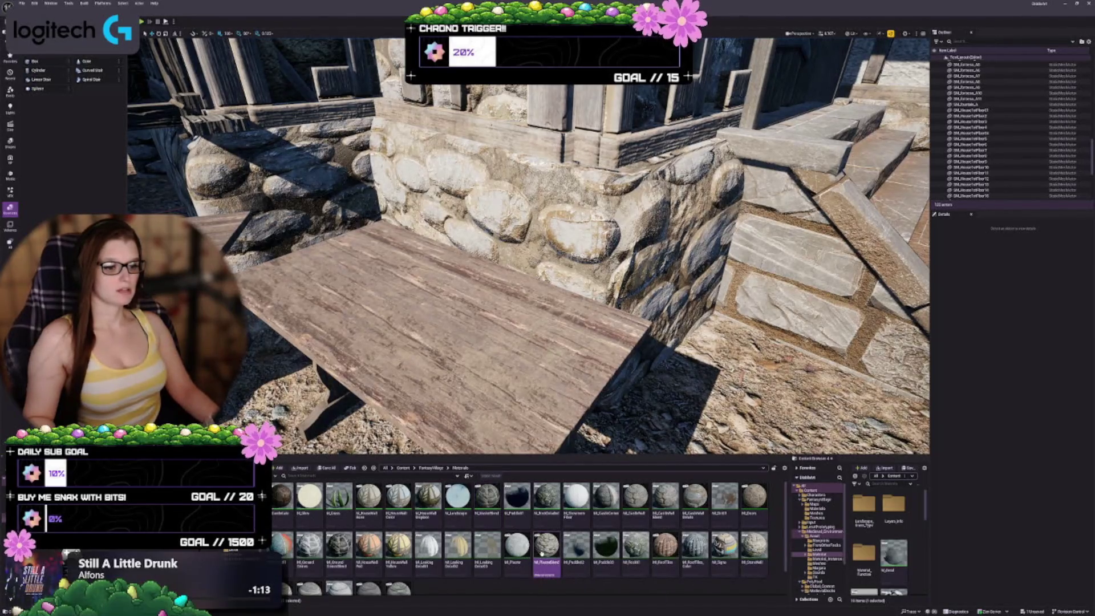
pyautogui.doubleClick(542, 554)
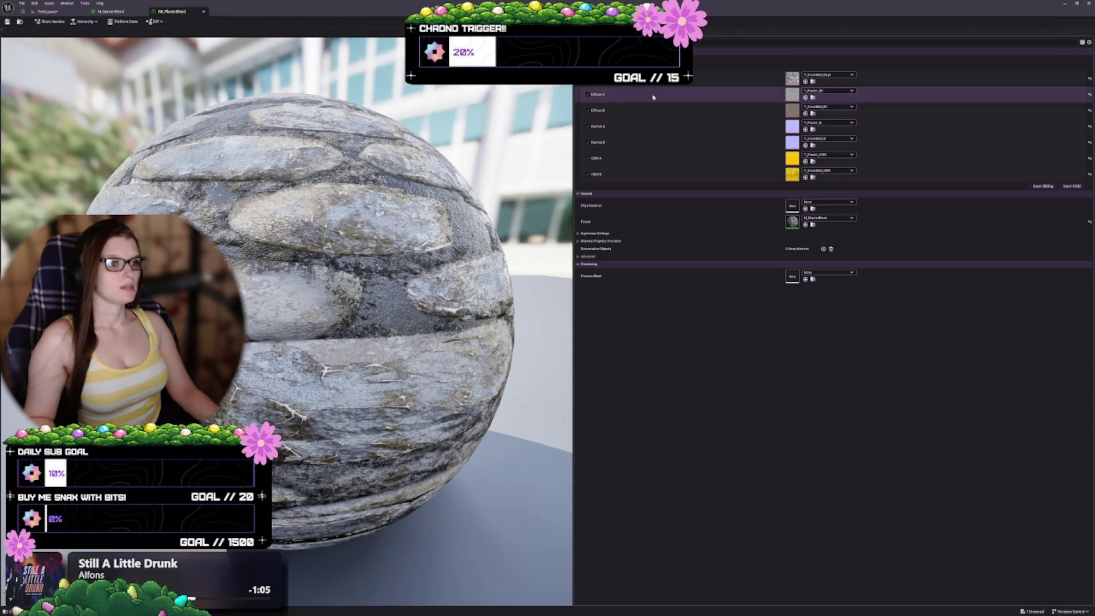
# Step: Pull the preview camera back and switch between the TestLayout and MI_MasterBlend tabs
pyautogui.moveTo(370, 313)
pyautogui.mouseDown()
pyautogui.moveTo(370, 245)
pyautogui.moveTo(370, 268)
pyautogui.moveTo(399, 268)
pyautogui.moveTo(399, 245)
pyautogui.moveTo(393, 268)
pyautogui.moveTo(356, 269)
pyautogui.mouseUp()
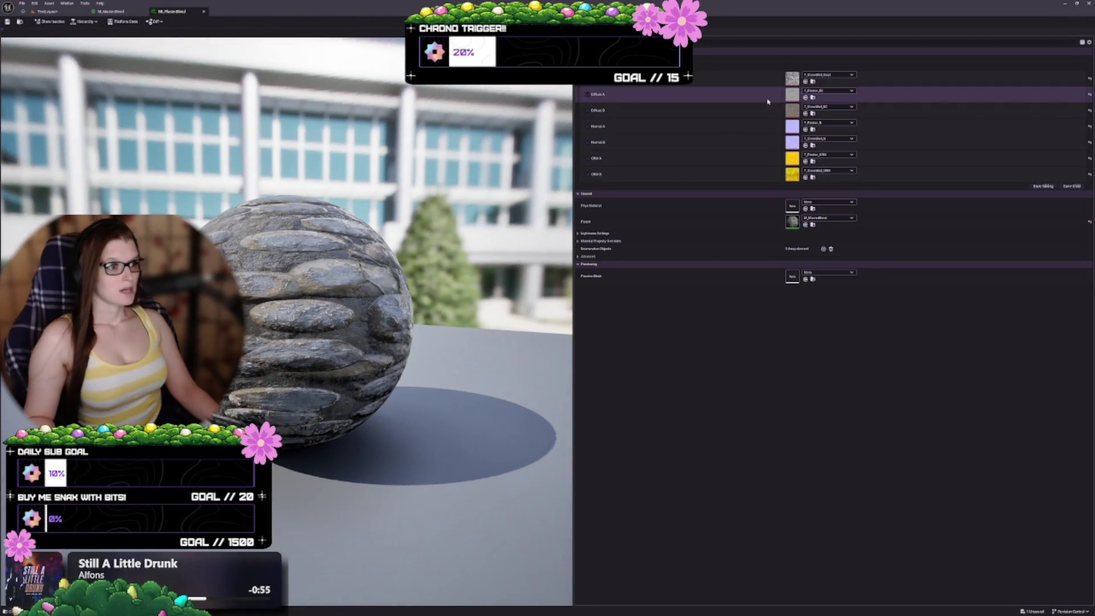
pyautogui.click(57, 11)
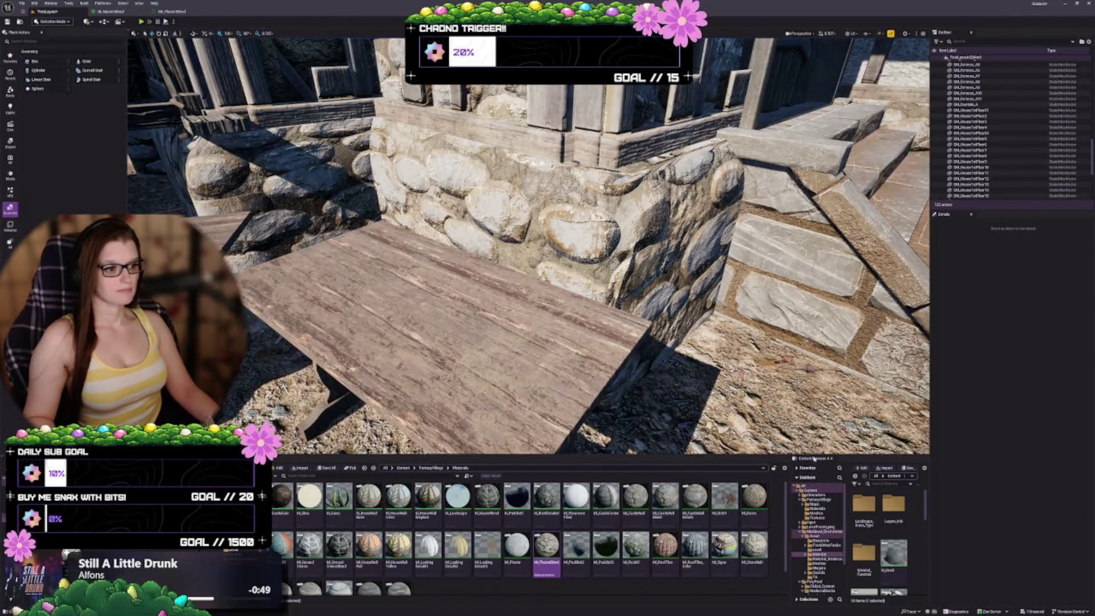
pyautogui.click(173, 12)
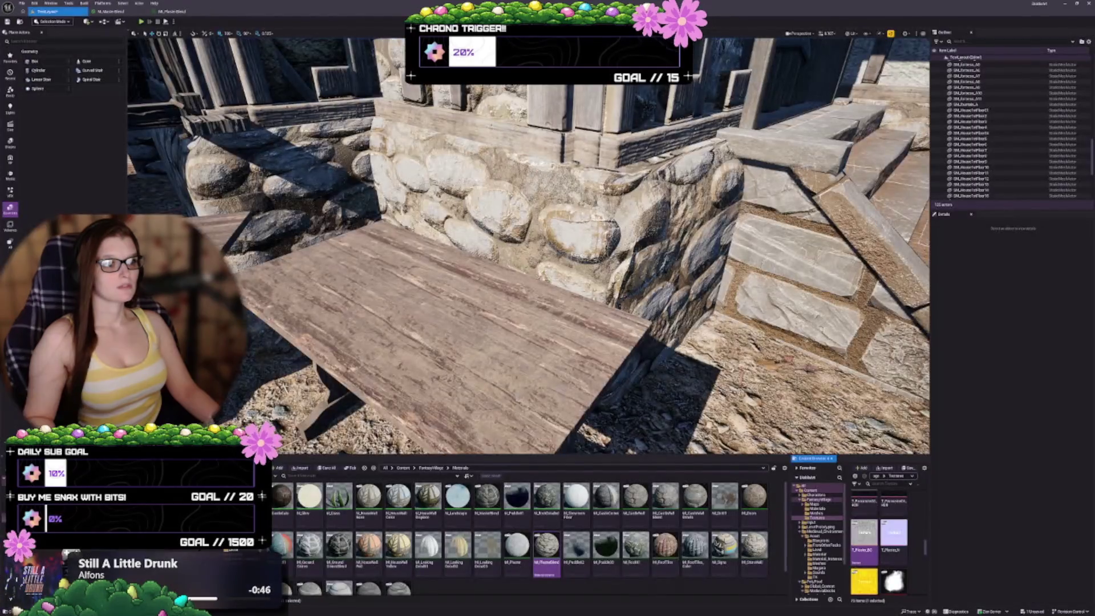
pyautogui.click(51, 11)
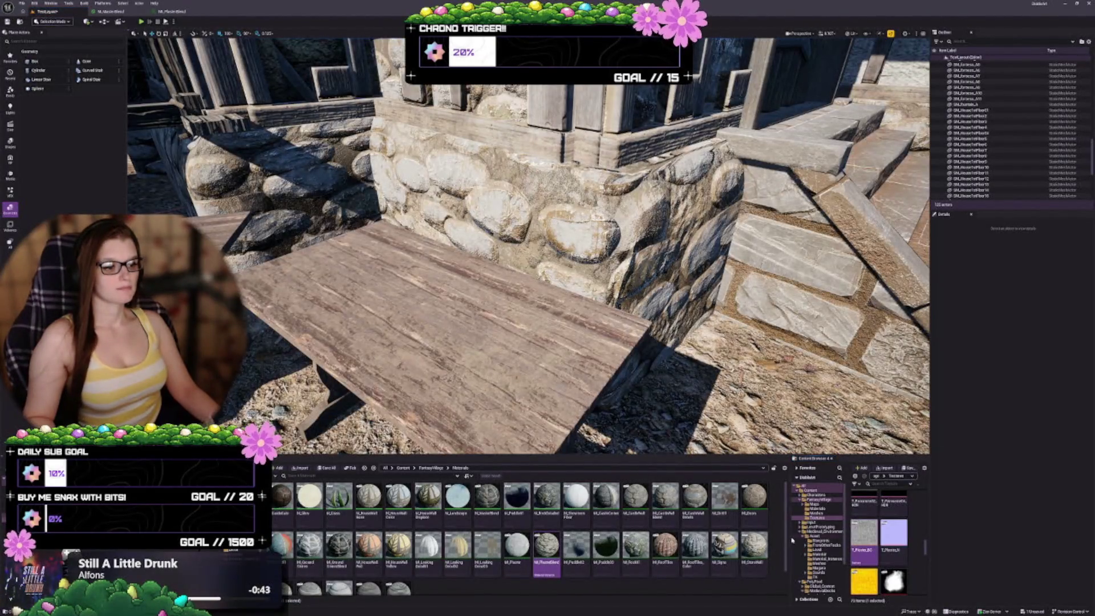
# Step: Widen the second content browser's texture panel and close the T_Plaster_BC tab
pyautogui.moveTo(790, 536); pyautogui.dragTo(711, 536)
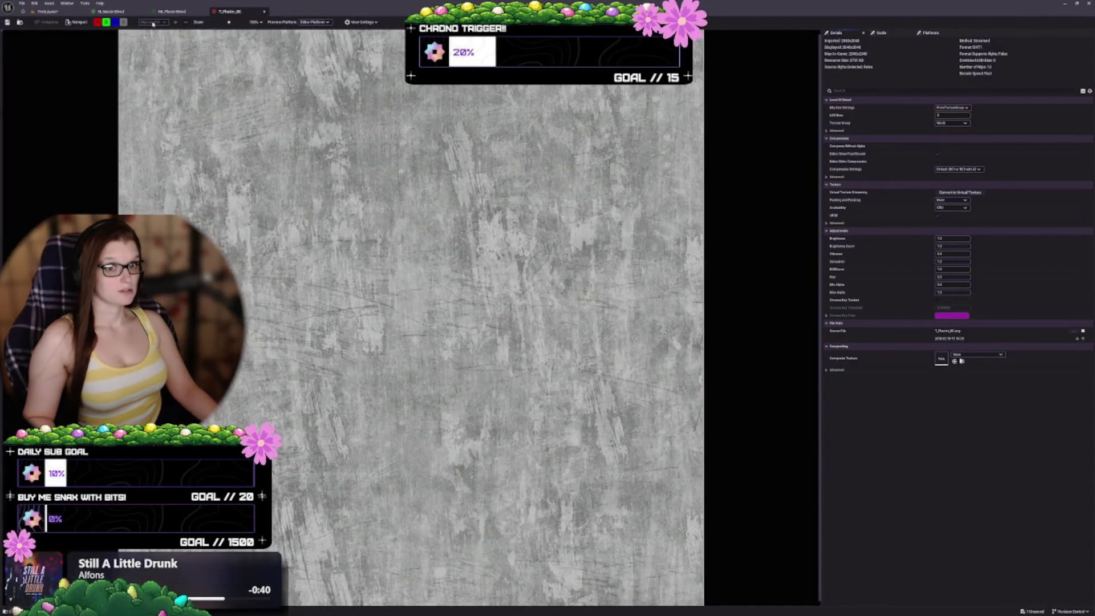
pyautogui.click(264, 12)
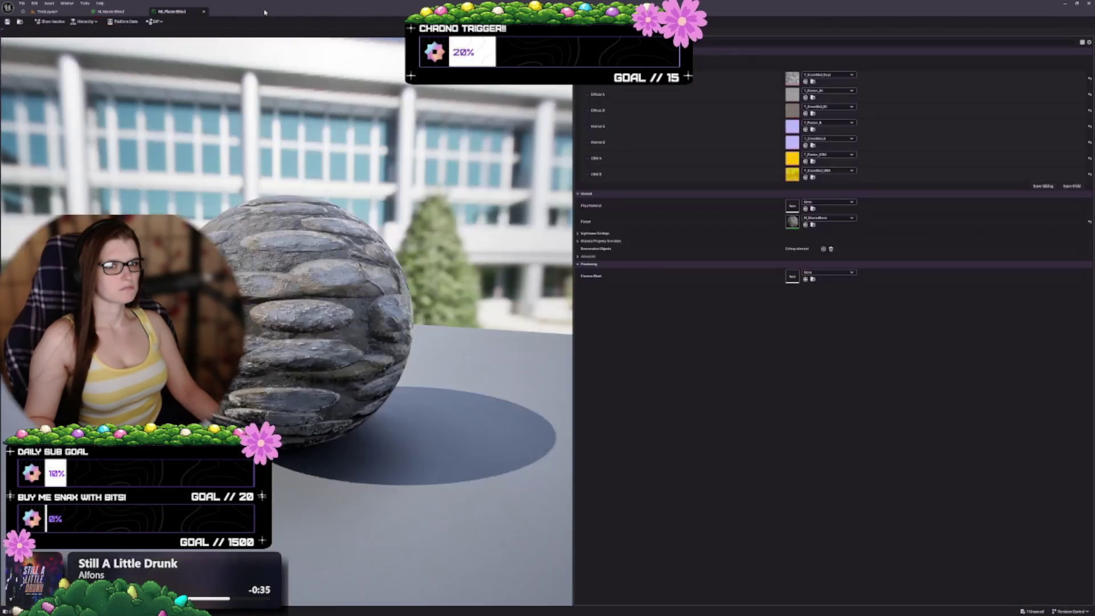
pyautogui.click(60, 13)
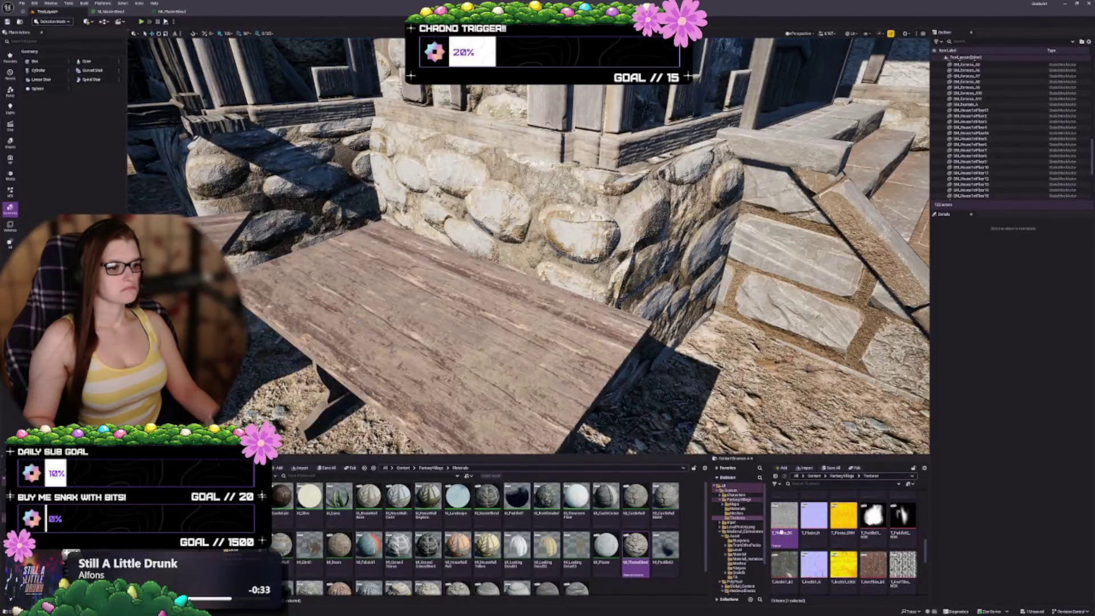
# Step: Fly to the timber-framed stone wall and scroll the Textures grid to the StoneWall textures
pyautogui.scroll(1, 823, 555)
pyautogui.scroll(1, 823, 555)
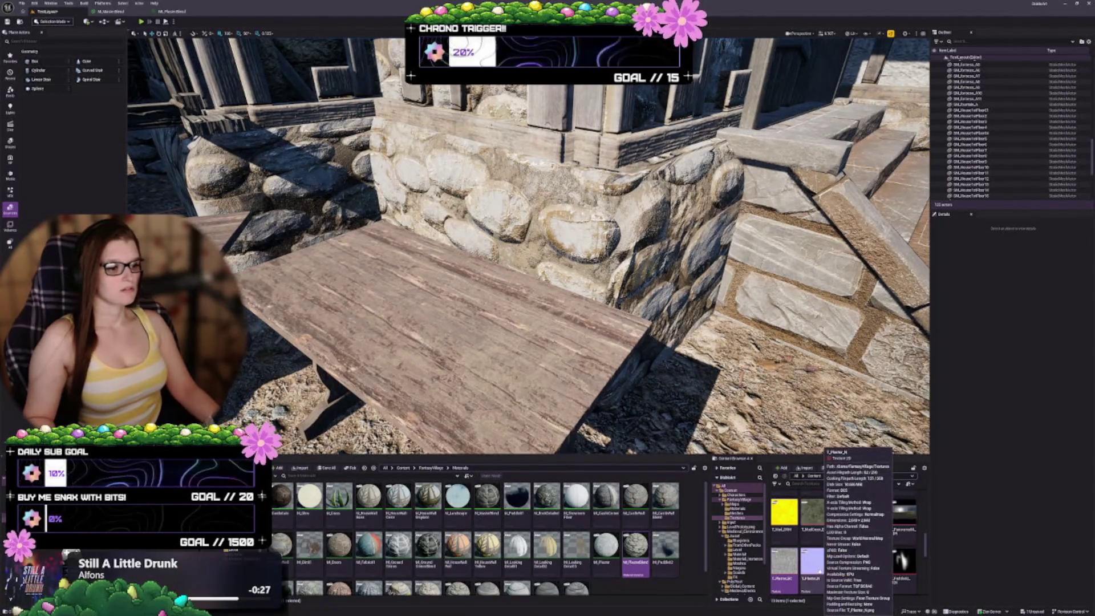
pyautogui.moveTo(528, 245)
pyautogui.mouseDown()
pyautogui.moveTo(479, 246)
pyautogui.moveTo(582, 346)
pyautogui.mouseUp()
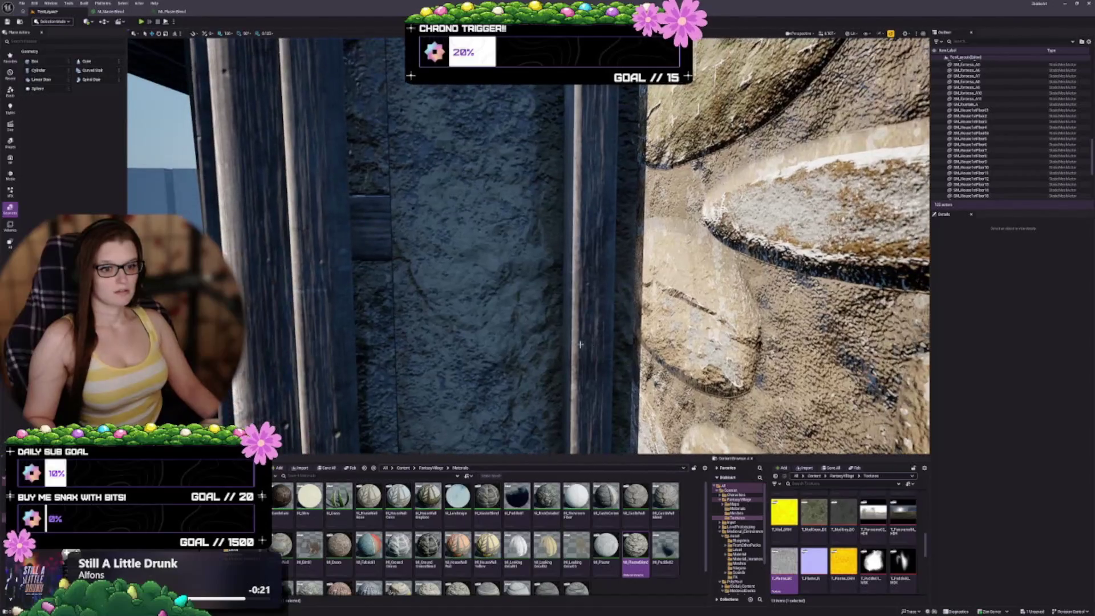
pyautogui.moveTo(505, 257)
pyautogui.mouseDown()
pyautogui.moveTo(490, 302)
pyautogui.moveTo(462, 263)
pyautogui.moveTo(400, 262)
pyautogui.moveTo(592, 355)
pyautogui.mouseUp()
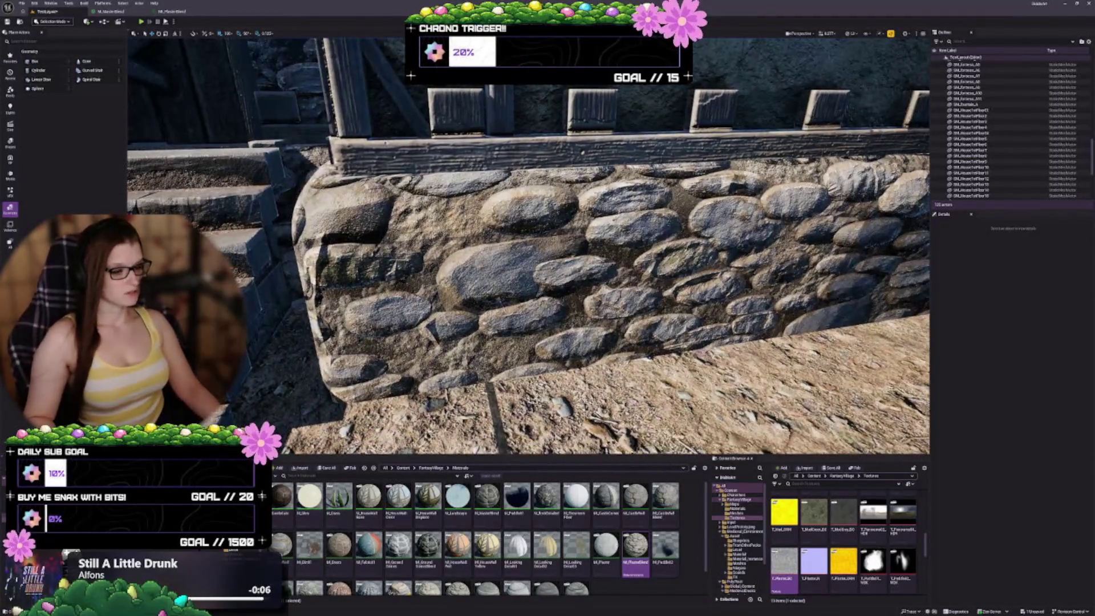
pyautogui.scroll(-5, 827, 513)
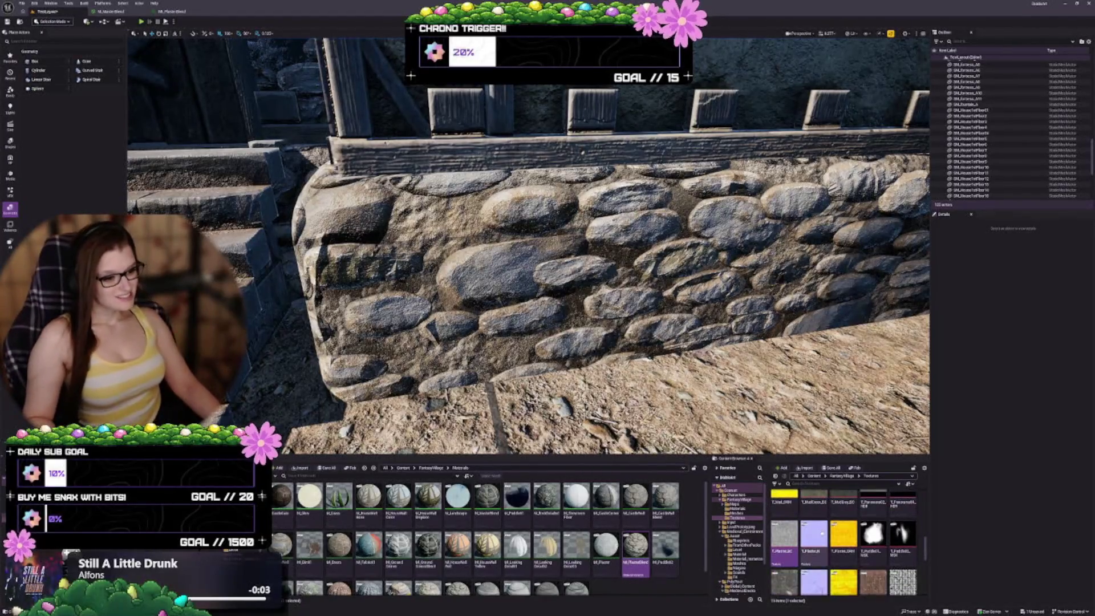
pyautogui.scroll(-4, 836, 537)
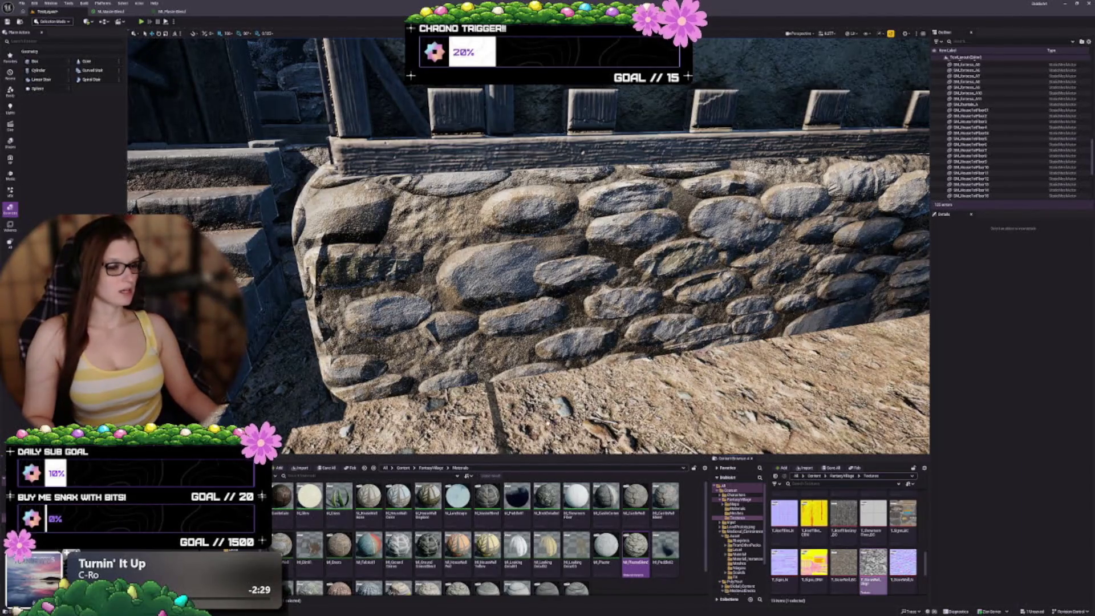
# Step: Open T_StoneWall_Disp and switch between it and the level to compare with the stone wall
pyautogui.doubleClick(872, 565)
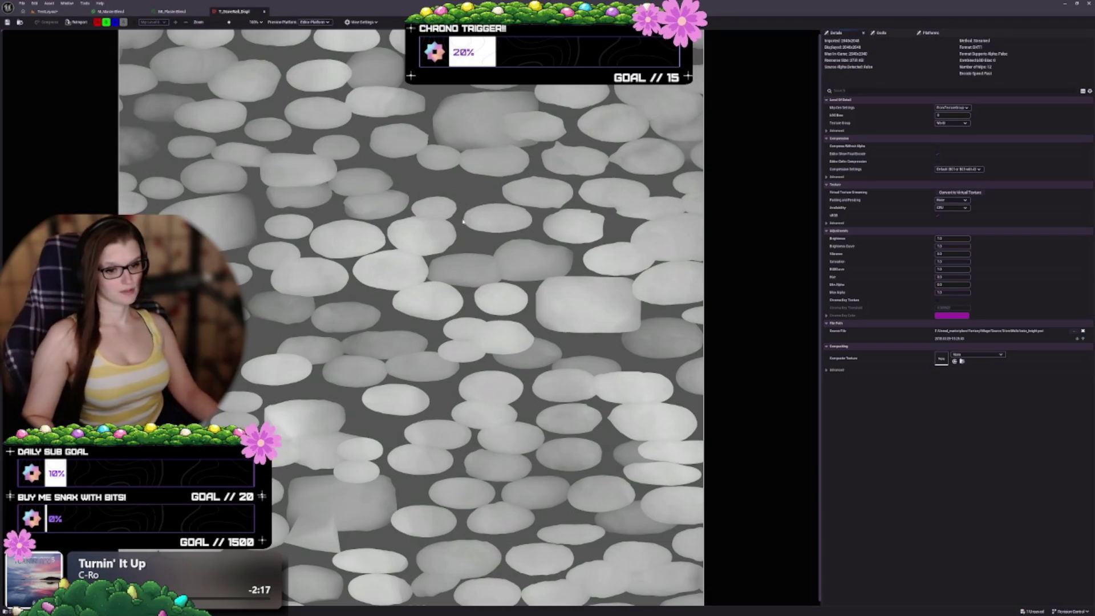
pyautogui.click(45, 12)
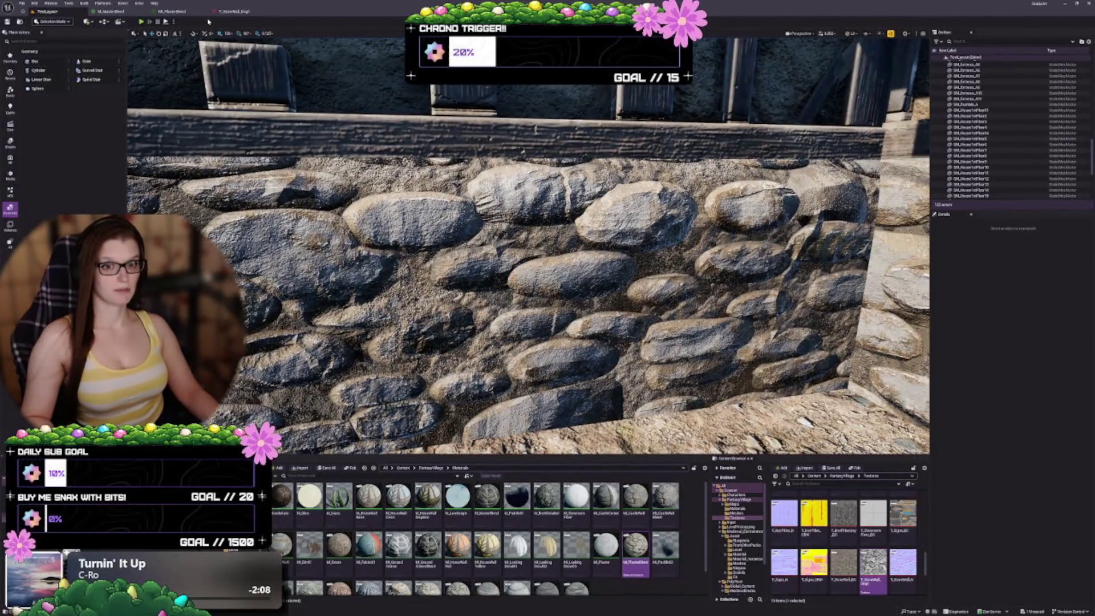
pyautogui.click(227, 11)
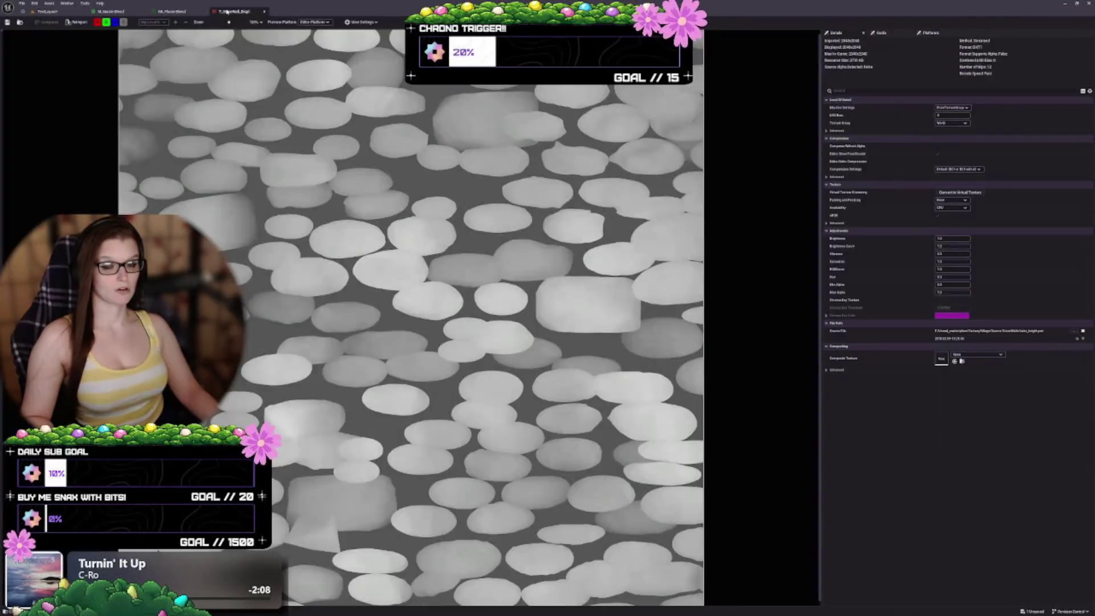
pyautogui.click(61, 12)
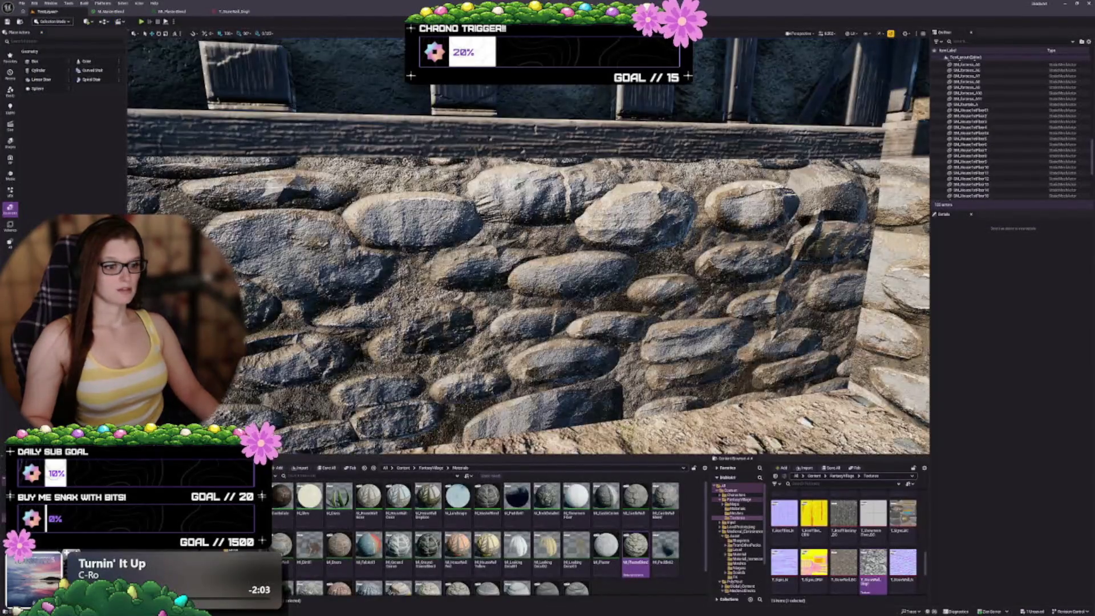
pyautogui.scroll(5, 254, 58)
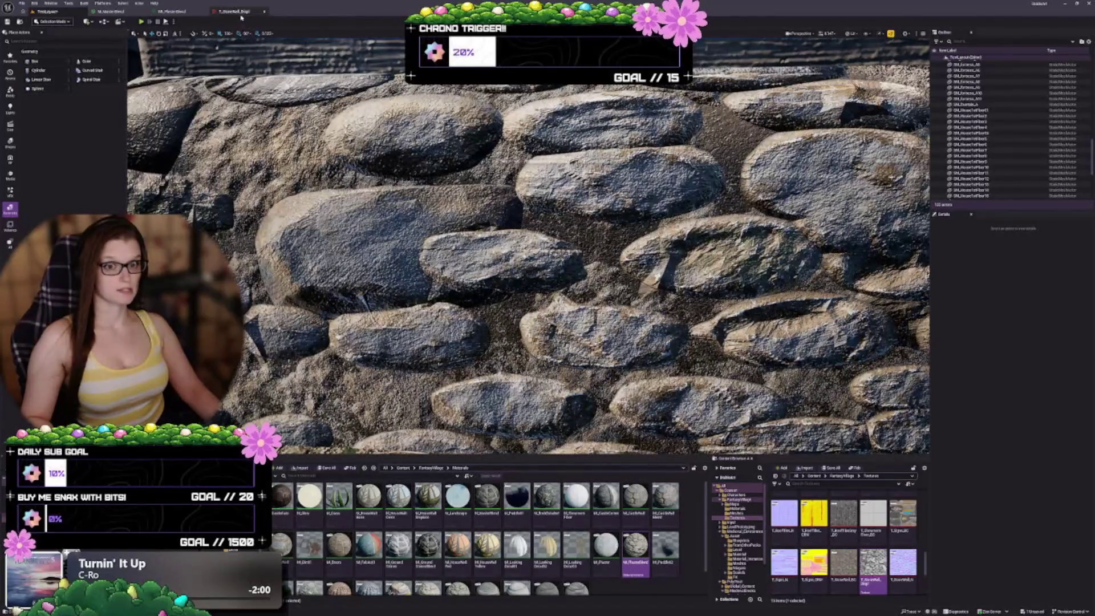
pyautogui.click(240, 14)
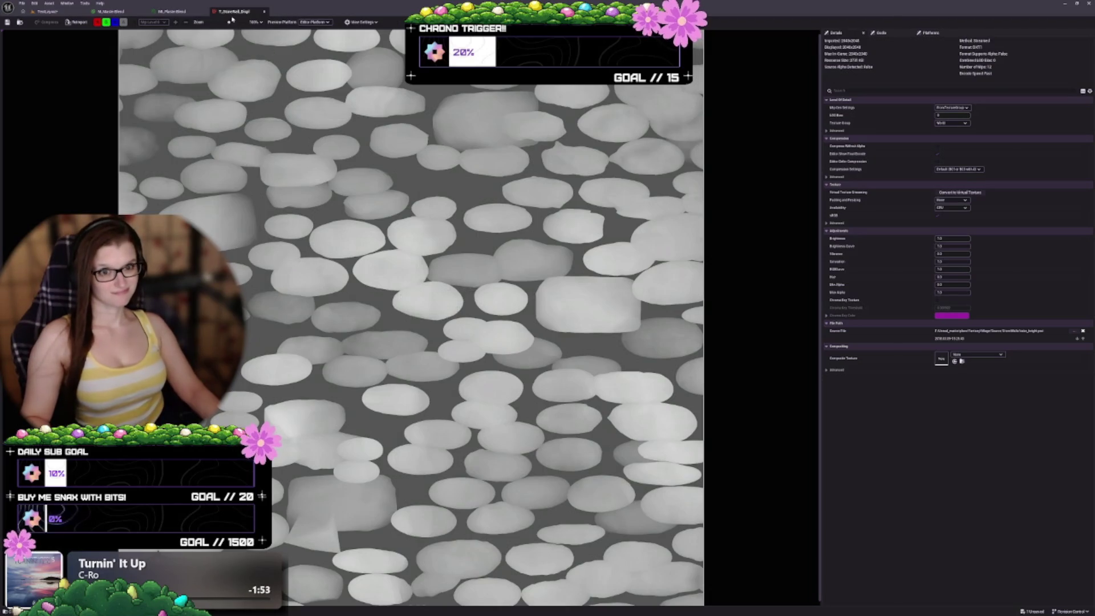
pyautogui.click(80, 11)
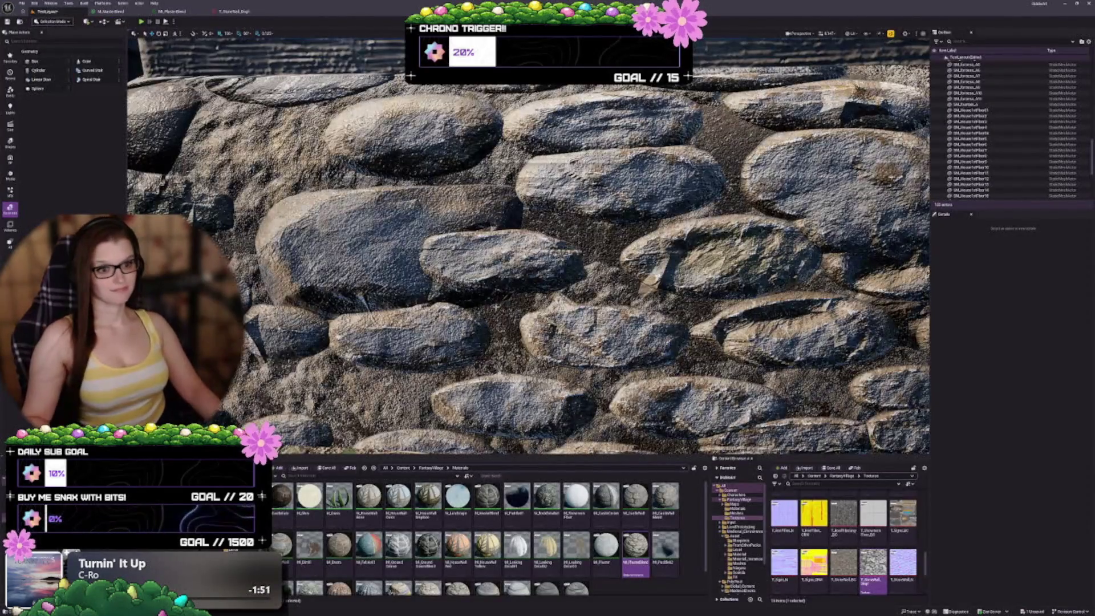
pyautogui.scroll(-10, 528, 247)
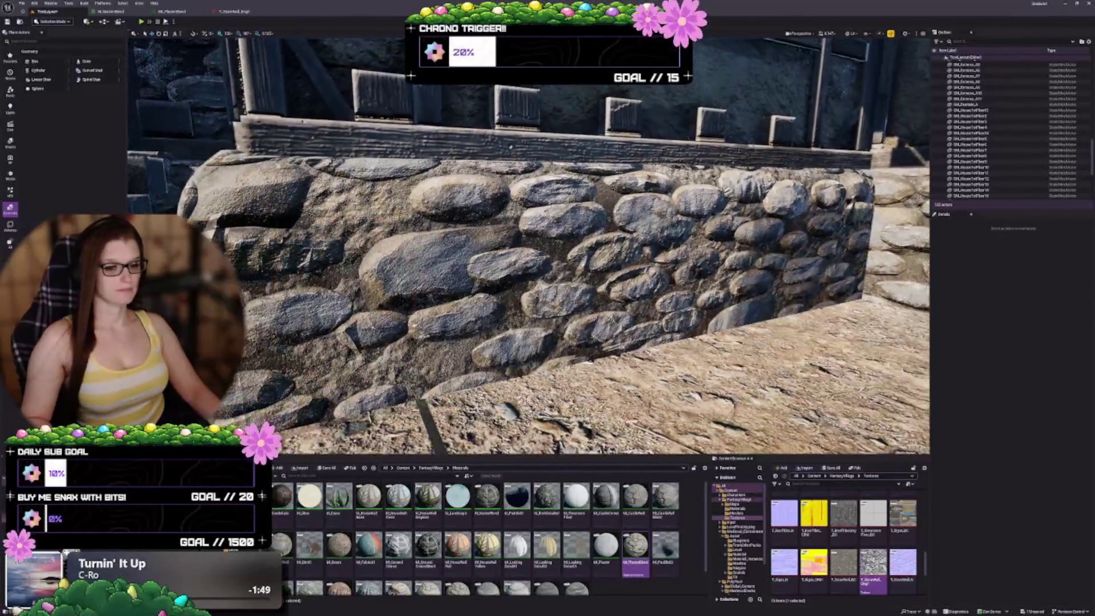
pyautogui.scroll(-2, 471, 359)
# Step: Orbit round the wall corner, move close to the stone foundation and select the T_StoneWall texture
pyautogui.moveTo(470, 360); pyautogui.dragTo(525, 354)
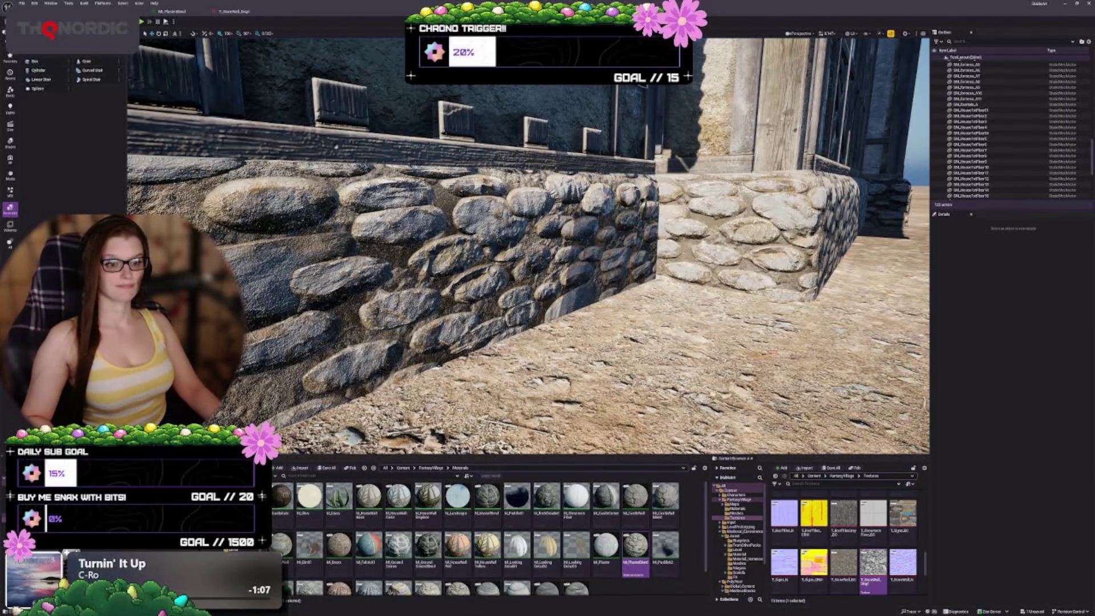
pyautogui.press('1')
pyautogui.click(848, 568)
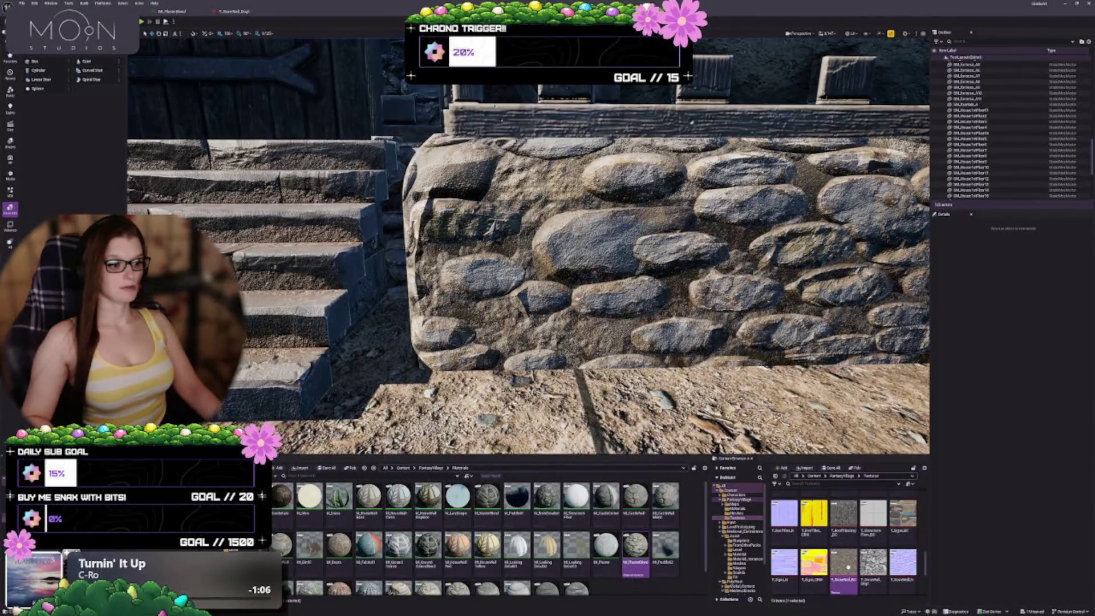
# Step: Open the T_StoneWall colour texture and compare it repeatedly with the T_StoneWall_Disp greyscale map
pyautogui.doubleClick(848, 567)
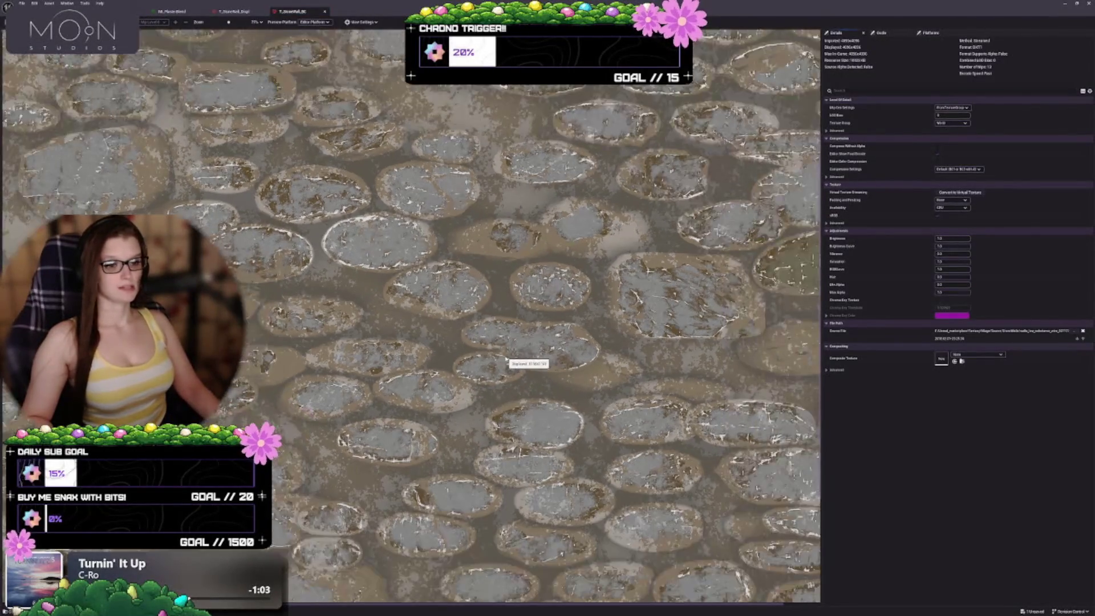
pyautogui.scroll(-2, 504, 356)
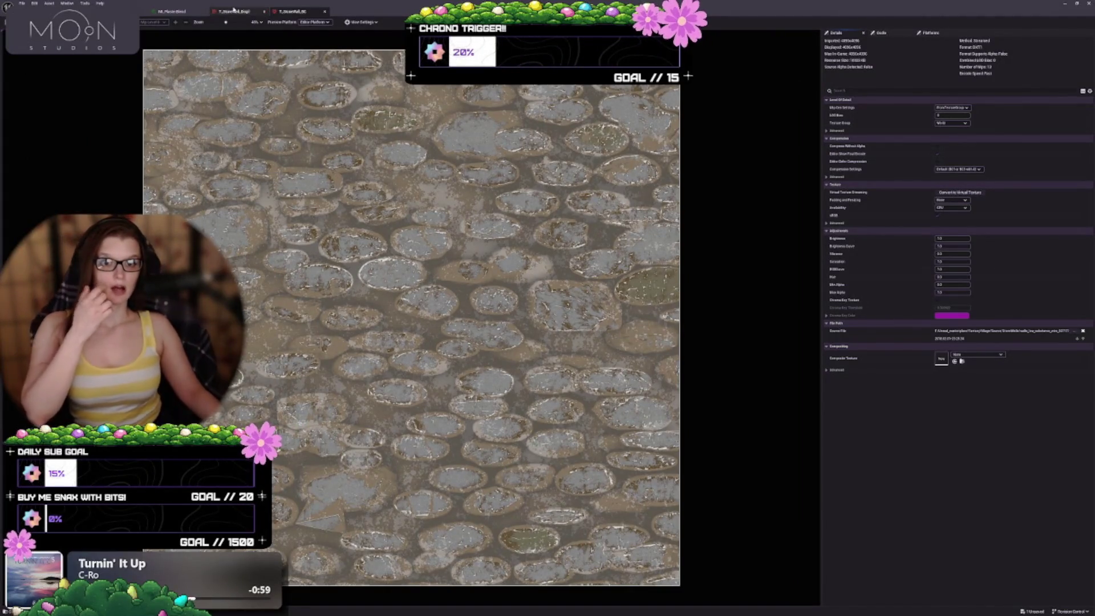
pyautogui.click(235, 11)
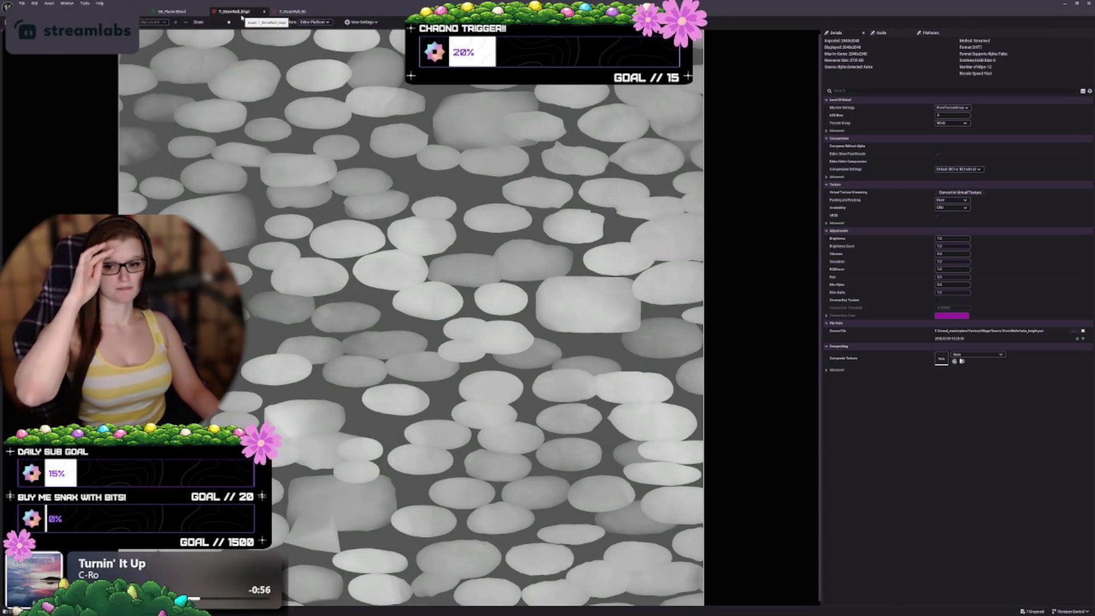
pyautogui.click(290, 12)
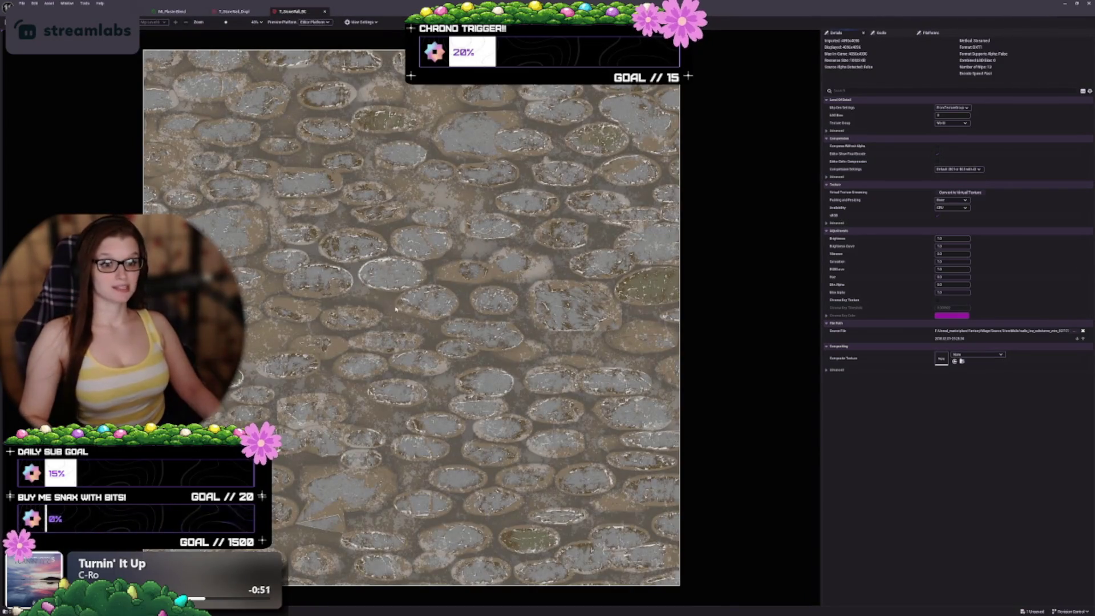
pyautogui.scroll(-1, 321, 277)
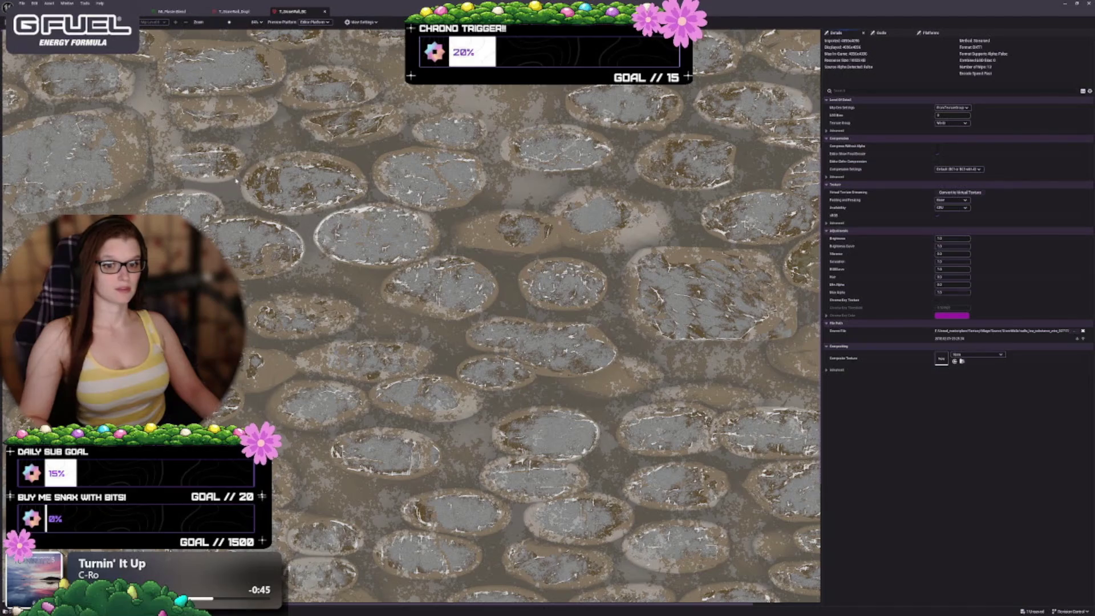
pyautogui.scroll(-1, 491, 388)
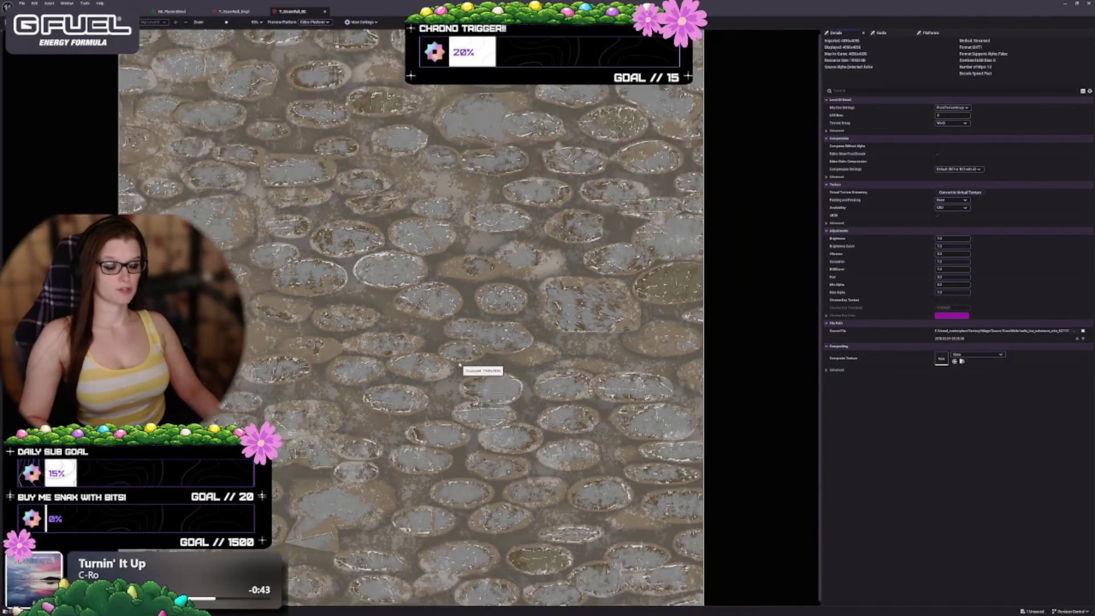
pyautogui.click(228, 11)
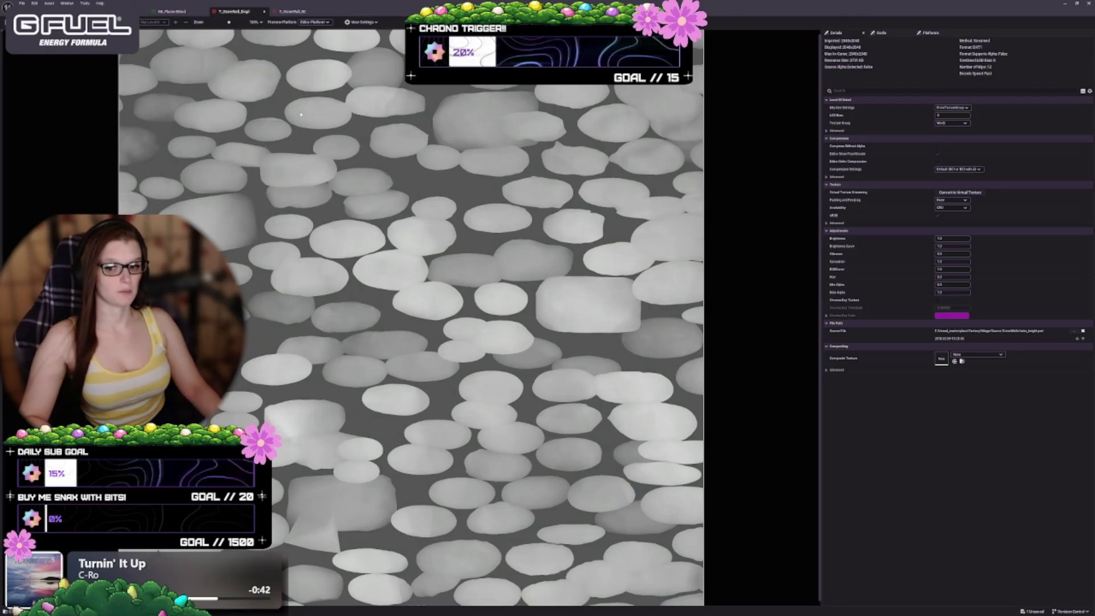
pyautogui.click(285, 11)
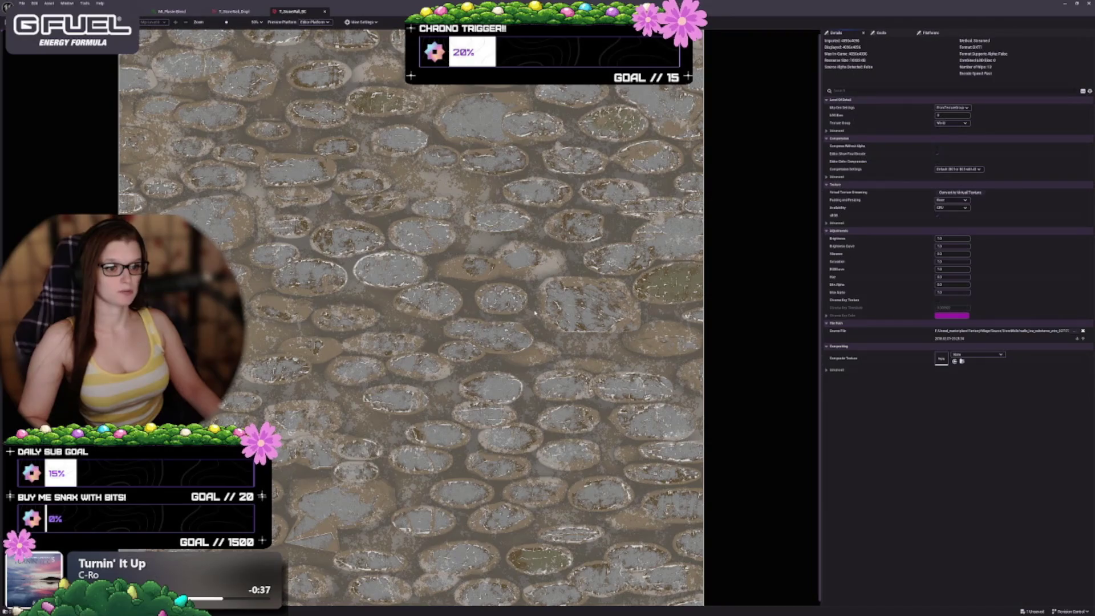
pyautogui.hotkey('alt', 'Tab')
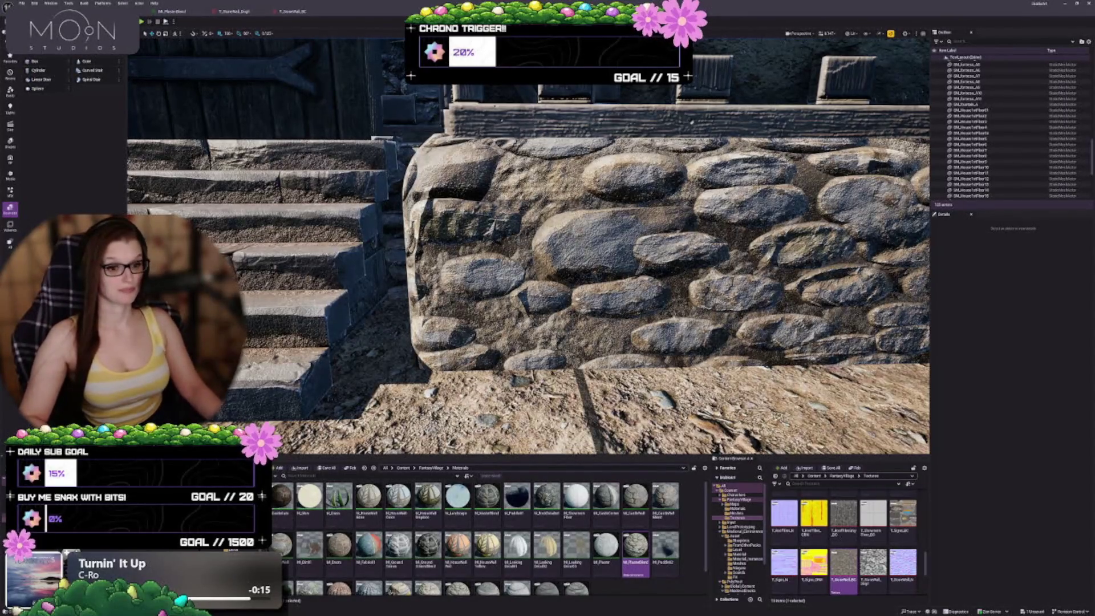
pyautogui.press('s')
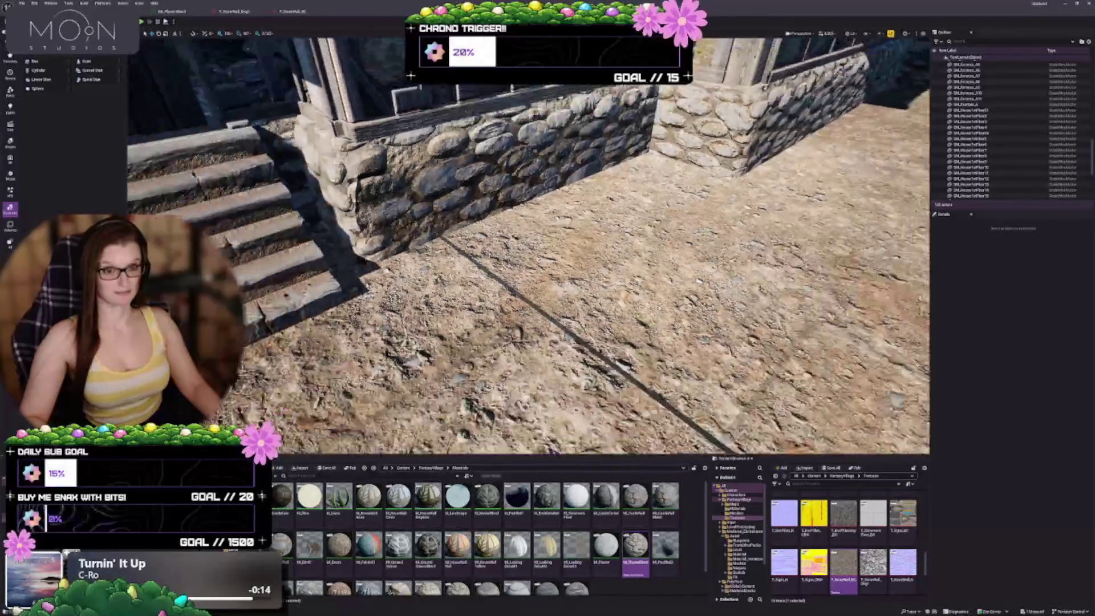
pyautogui.press('s')
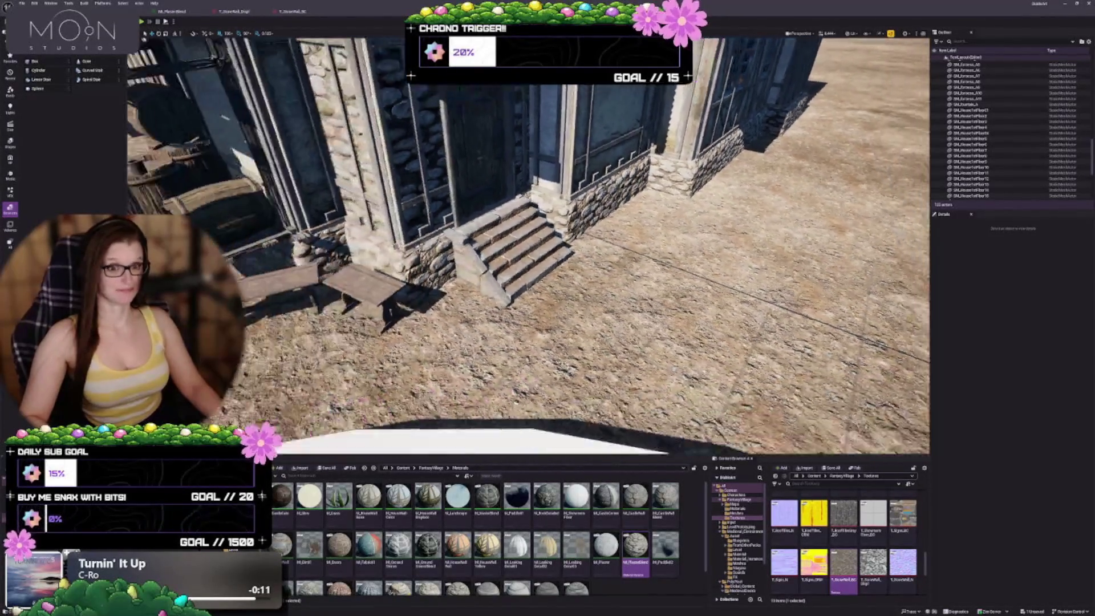
pyautogui.press('w')
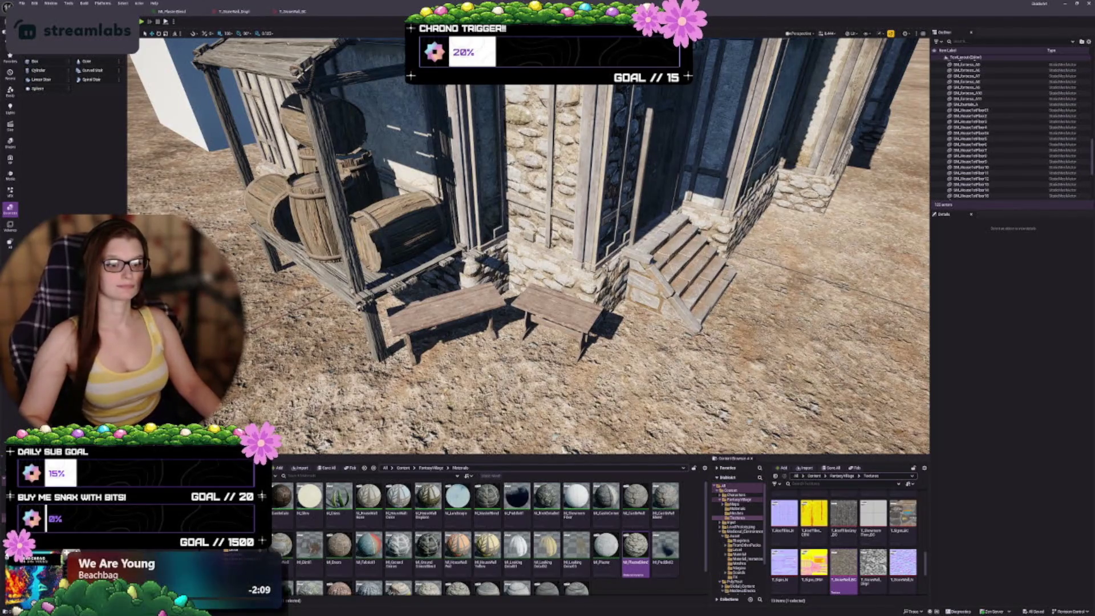
pyautogui.press('w')
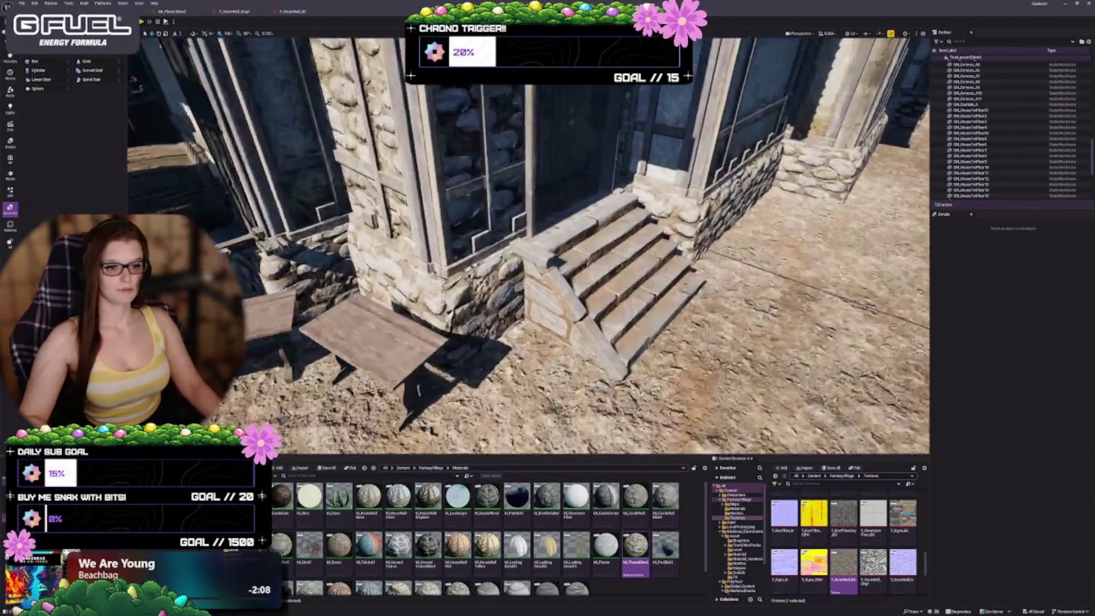
pyautogui.press('w')
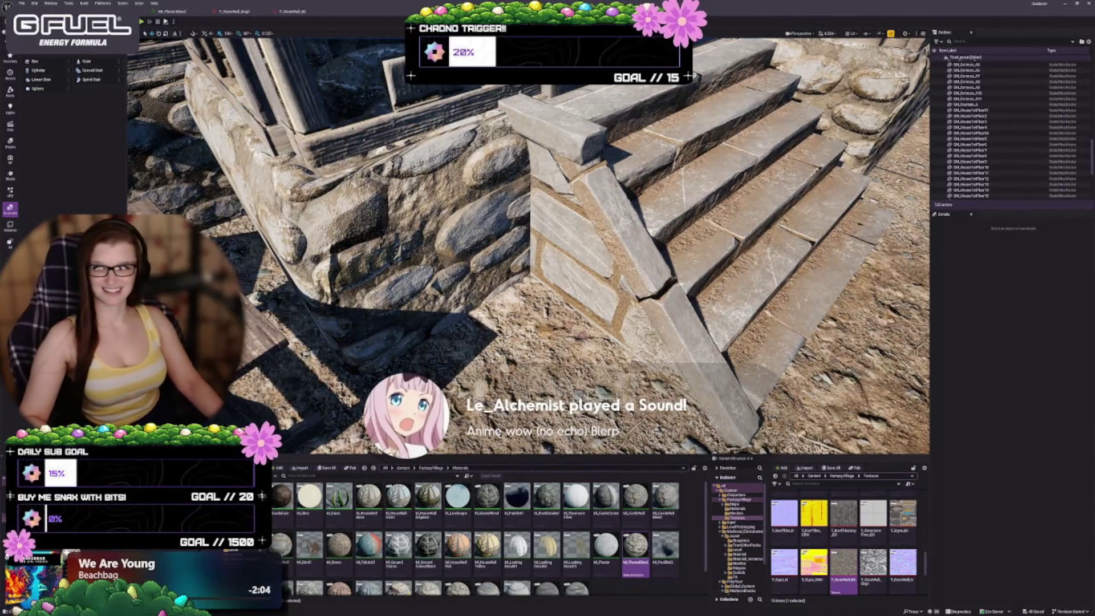
pyautogui.press('s')
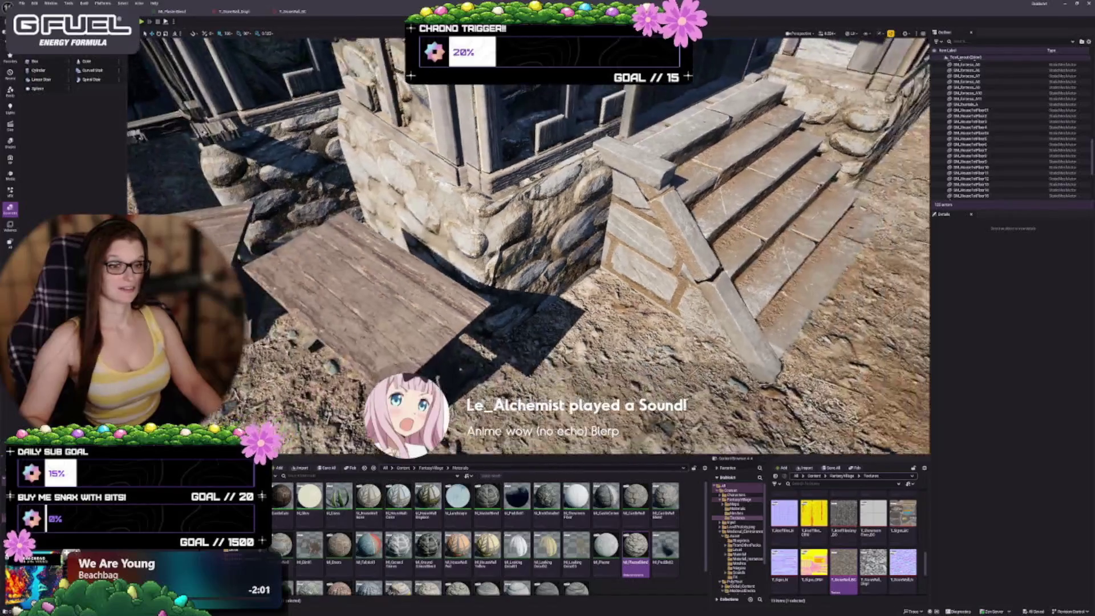
pyautogui.press('w')
pyautogui.press('s')
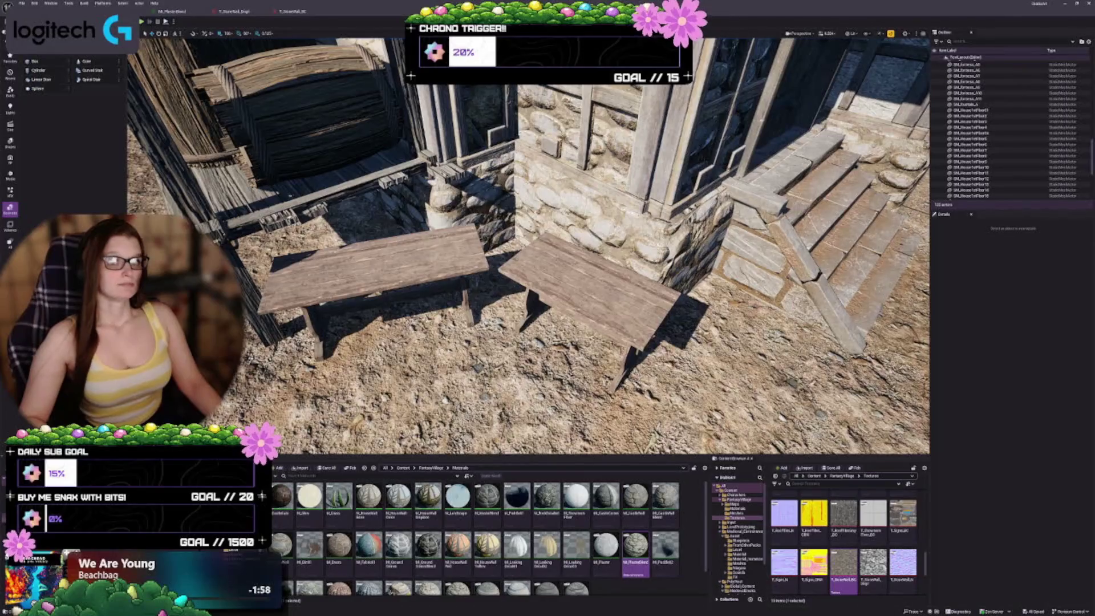
pyautogui.click(302, 11)
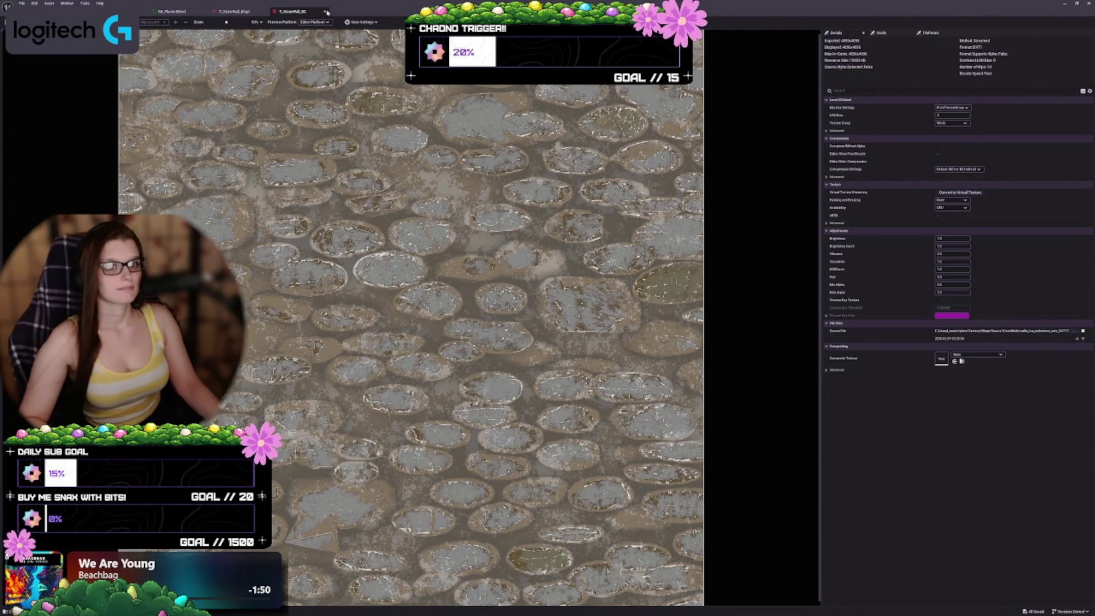
# Step: Close the T_StoneWall colour and T_StoneWall_Disp texture tabs
pyautogui.click(324, 12)
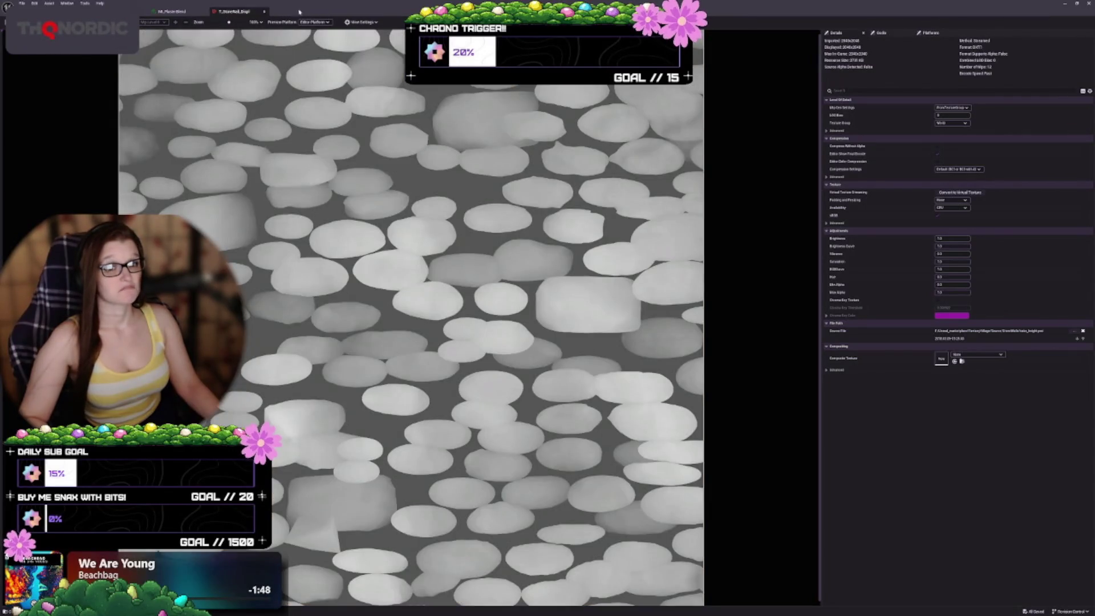
pyautogui.click(264, 12)
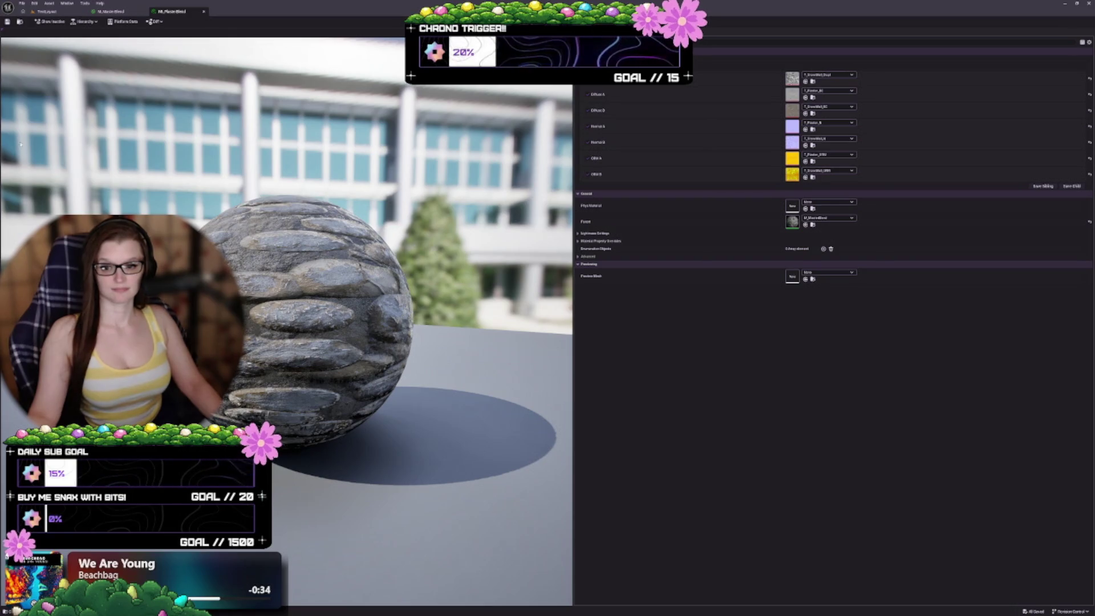
# Step: Close the MI_MasterBlend instance and the M_MasterBlend material editor to return to the level
pyautogui.click(205, 12)
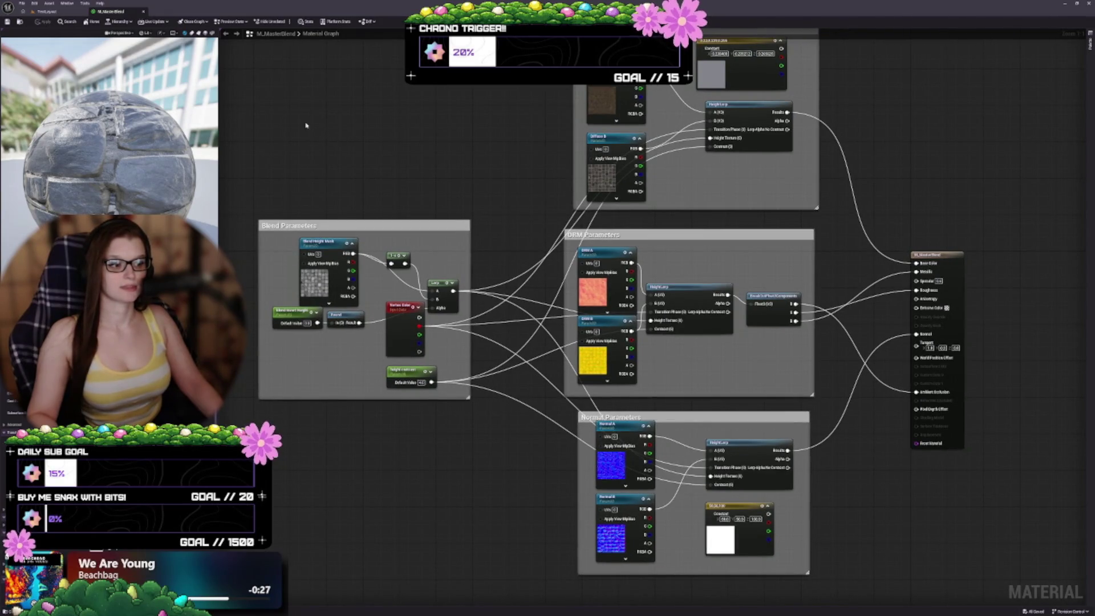
pyautogui.hotkey('ctrl', 'w')
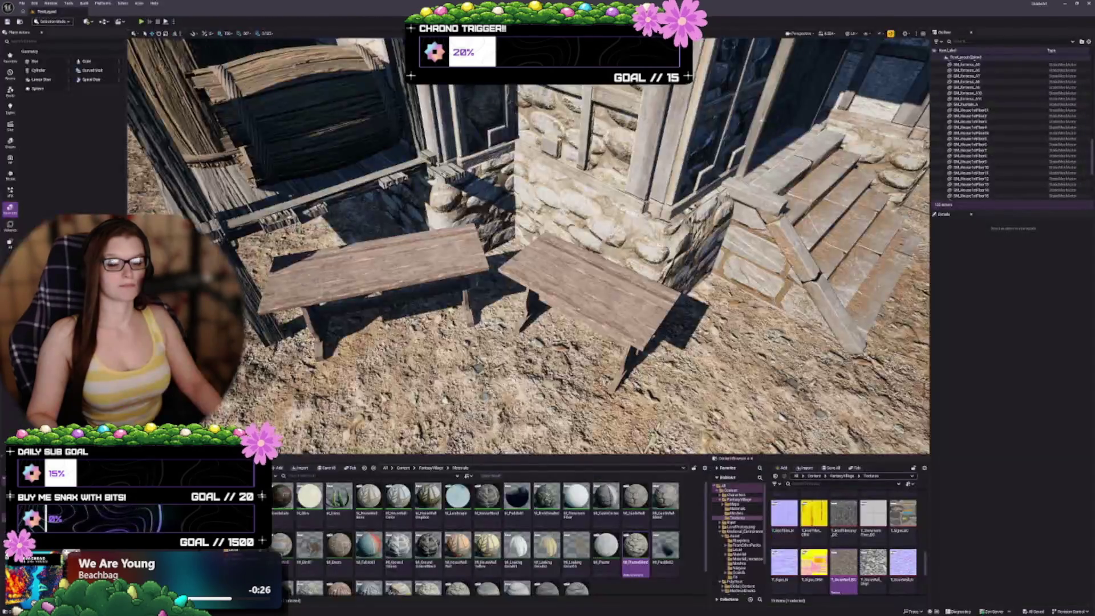
pyautogui.scroll(2, 528, 245)
pyautogui.moveTo(520, 336); pyautogui.dragTo(508, 399)
pyautogui.moveTo(521, 336); pyautogui.dragTo(535, 294)
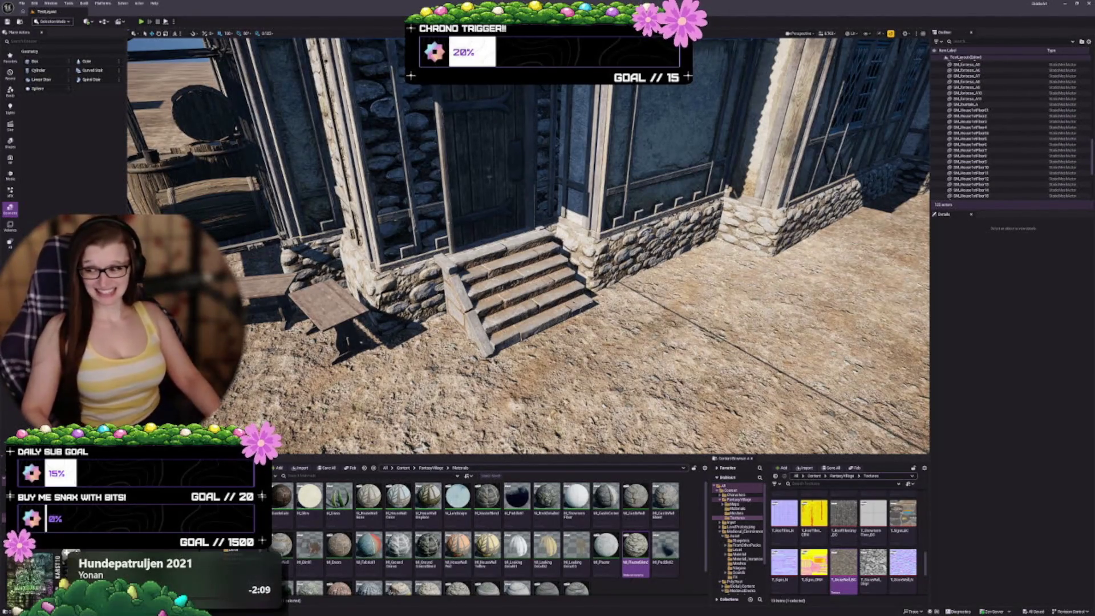
# Step: Orbit to the house front; step browsers back to MedievalDocks meshes and Medieval_Environment materials
pyautogui.moveTo(528, 246)
pyautogui.mouseDown()
pyautogui.moveTo(585, 246)
pyautogui.moveTo(585, 374)
pyautogui.mouseUp()
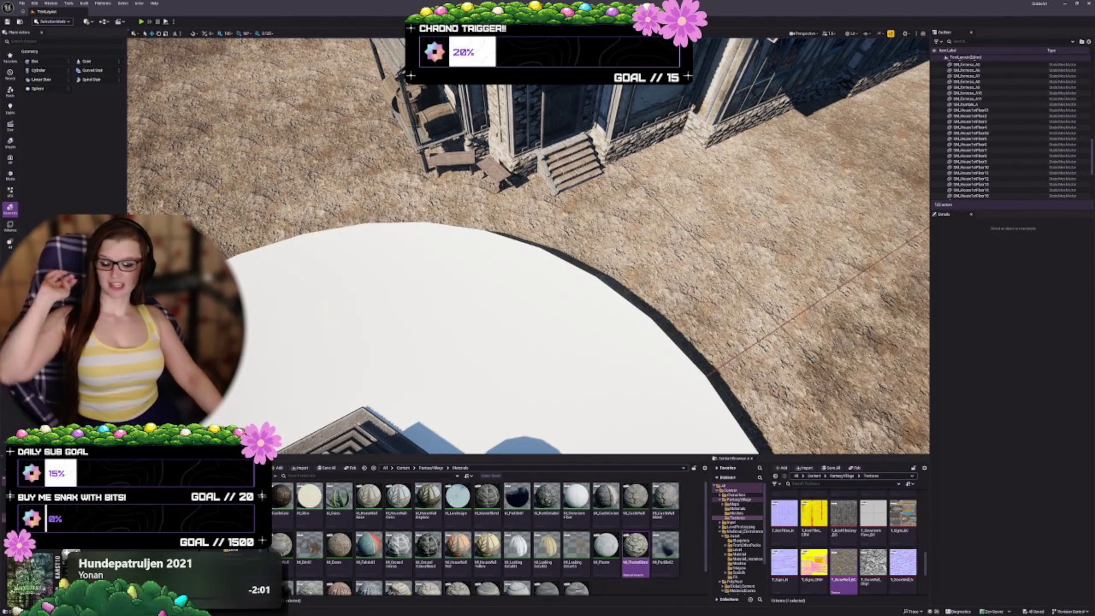
pyautogui.moveTo(529, 182)
pyautogui.mouseDown()
pyautogui.moveTo(529, 137)
pyautogui.moveTo(501, 171)
pyautogui.moveTo(491, 159)
pyautogui.moveTo(513, 182)
pyautogui.moveTo(502, 171)
pyautogui.mouseUp()
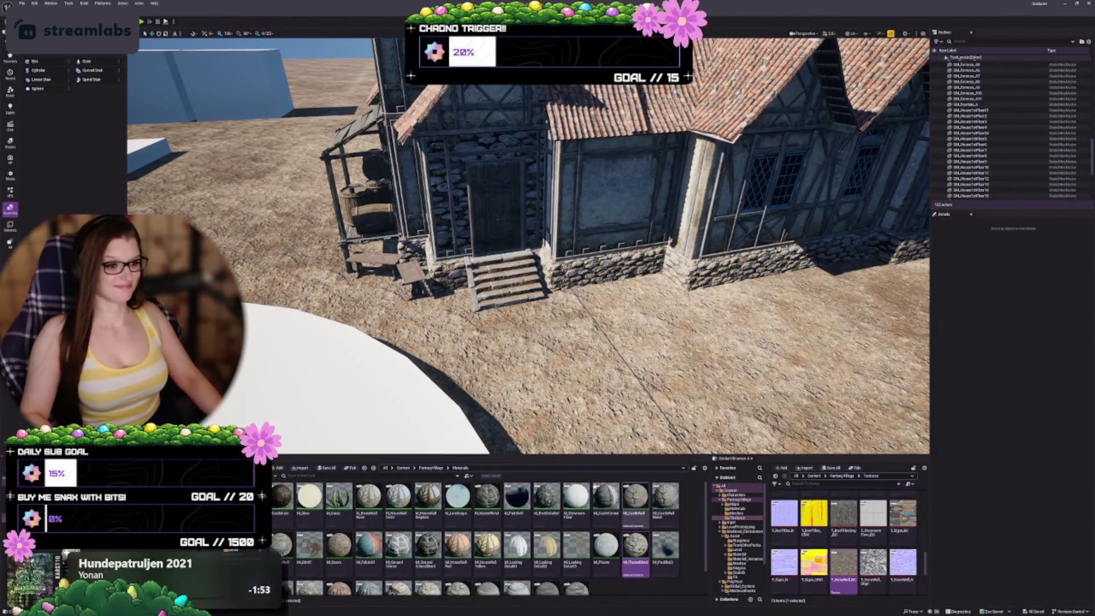
pyautogui.click(365, 468)
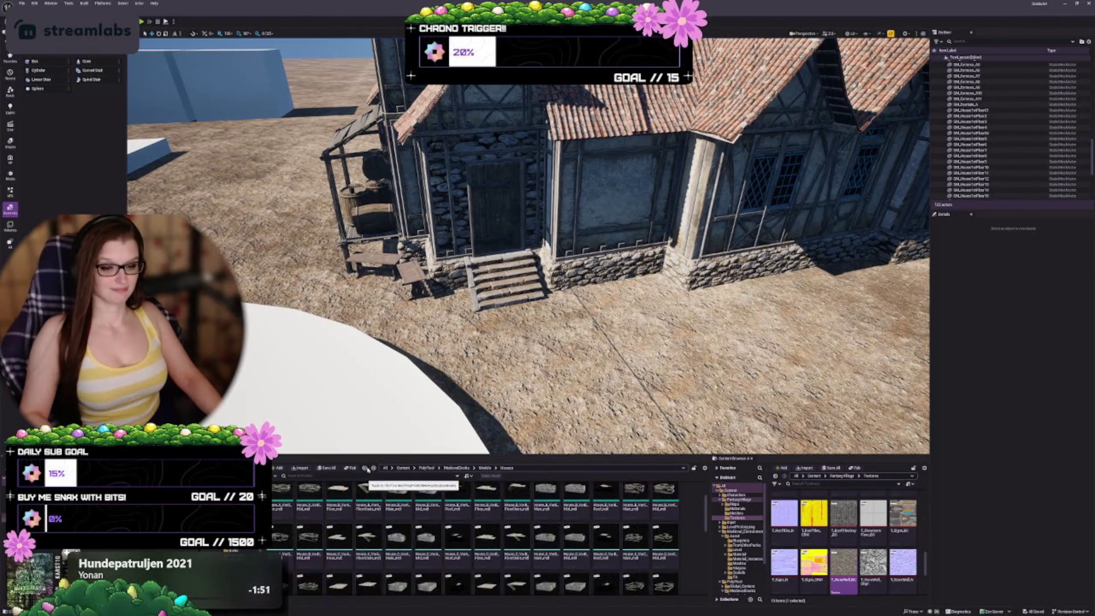
pyautogui.click(365, 468)
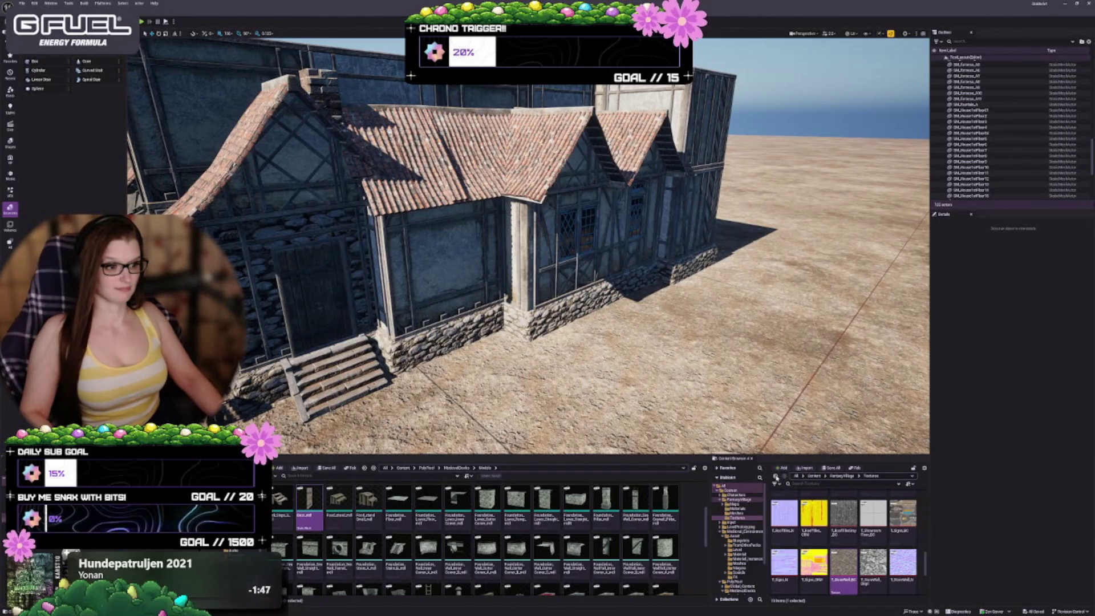
pyautogui.click(775, 476)
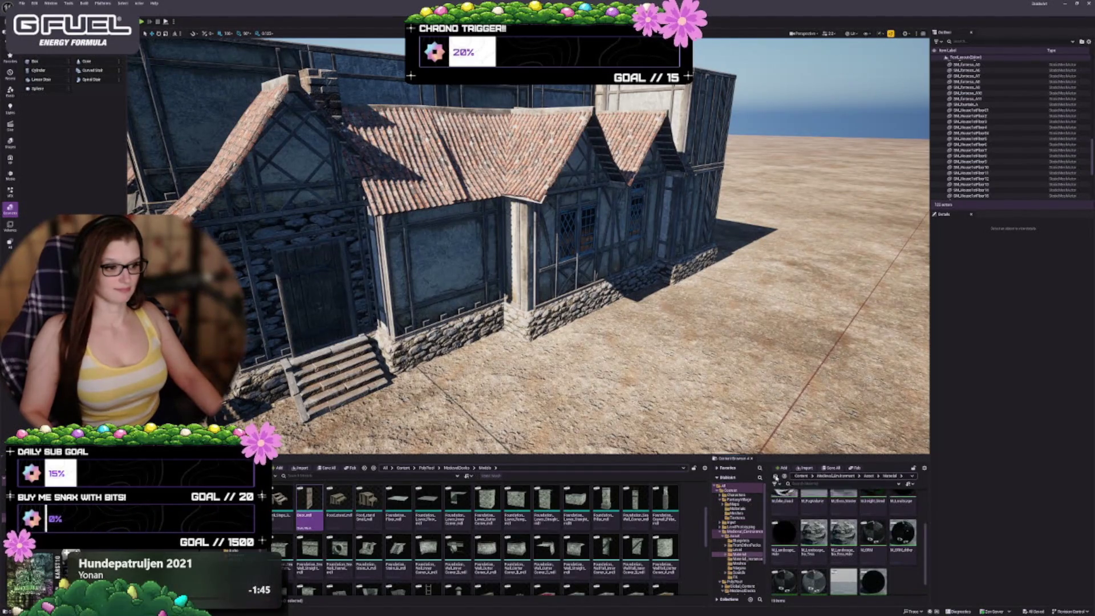
# Step: Step the second browser back to MedievalBooks folders and drag the splitter to widen the first grid
pyautogui.click(775, 476)
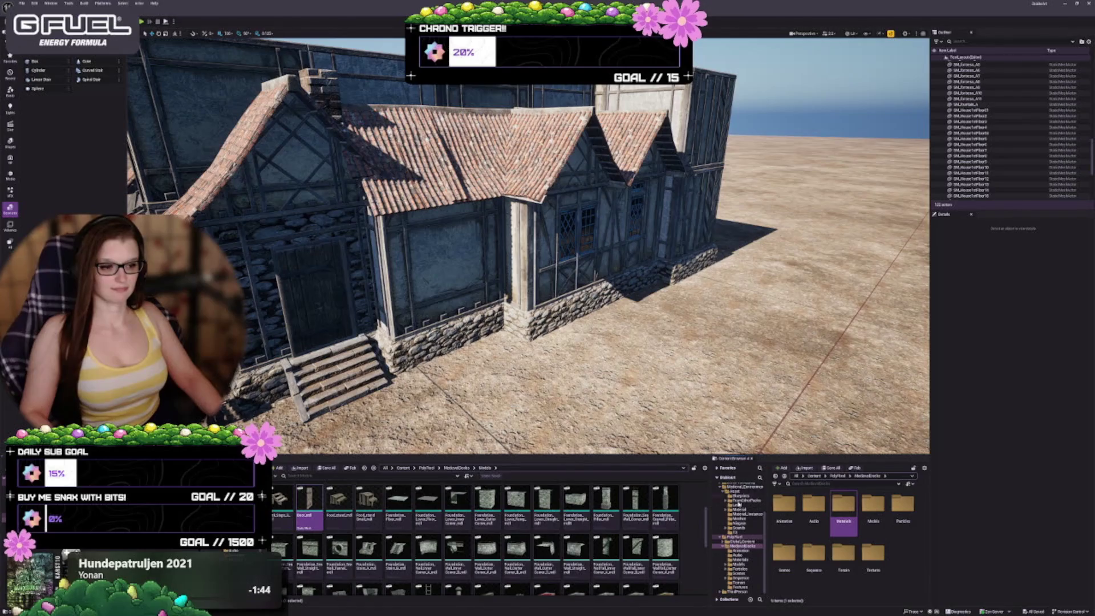
pyautogui.moveTo(710, 500); pyautogui.dragTo(840, 495)
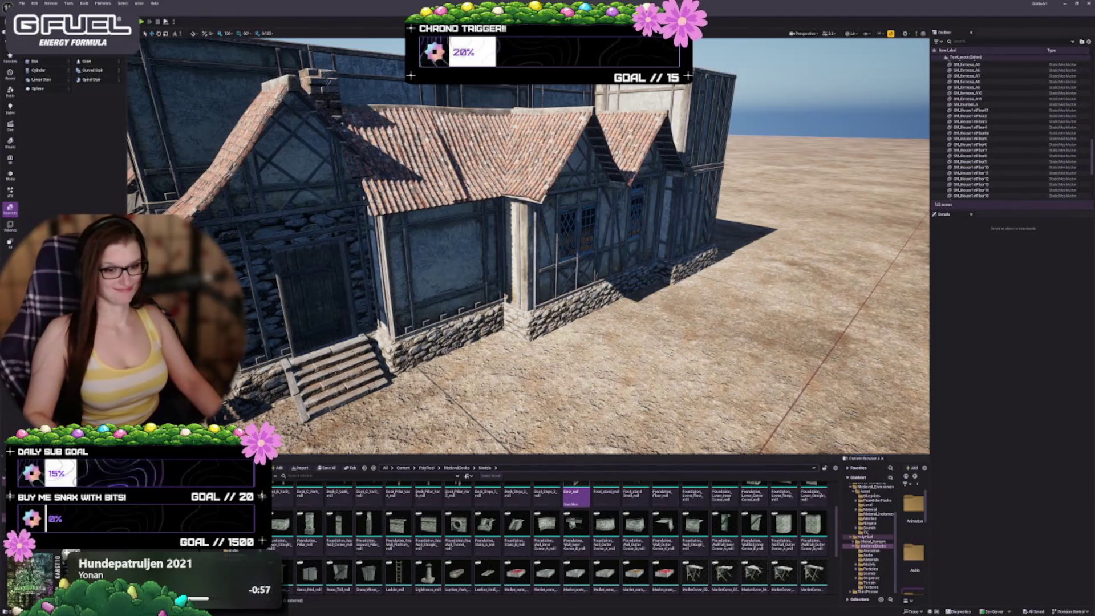
# Step: Fly around the house and market stall, rising to an overhead view of house and fountain
pyautogui.press('w')
pyautogui.press('w')
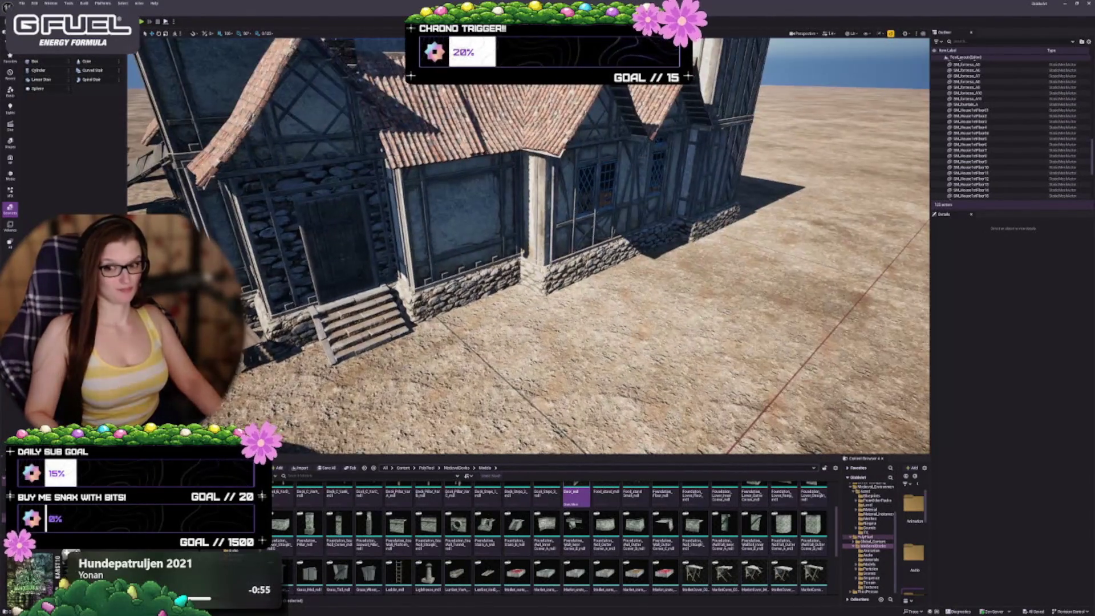
pyautogui.press('w')
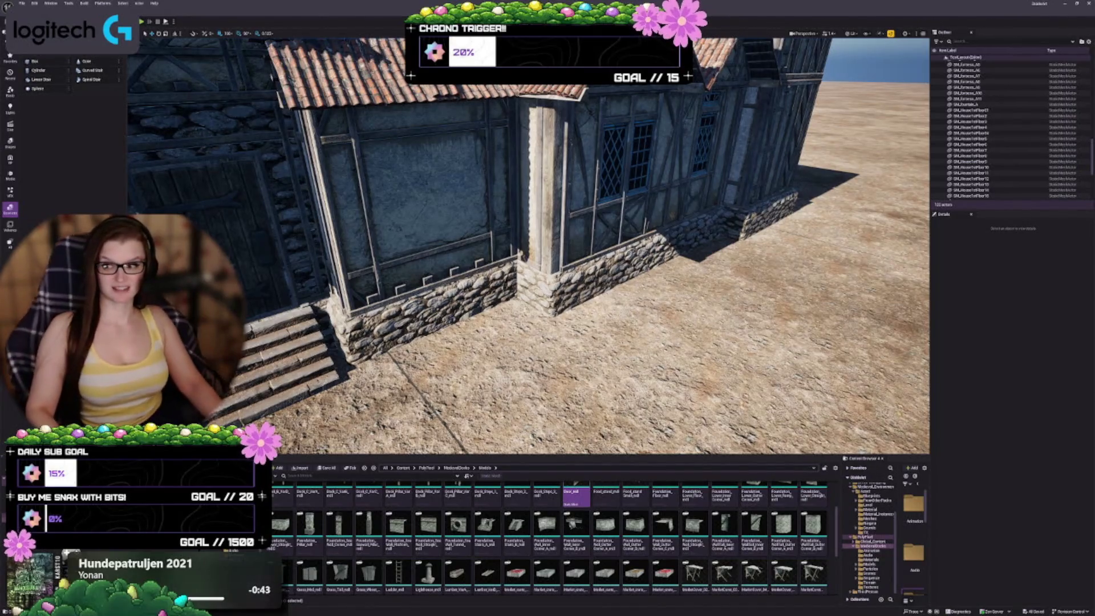
pyautogui.moveTo(527, 245)
pyautogui.mouseDown()
pyautogui.moveTo(528, 268)
pyautogui.moveTo(502, 268)
pyautogui.moveTo(502, 245)
pyautogui.moveTo(496, 274)
pyautogui.mouseUp()
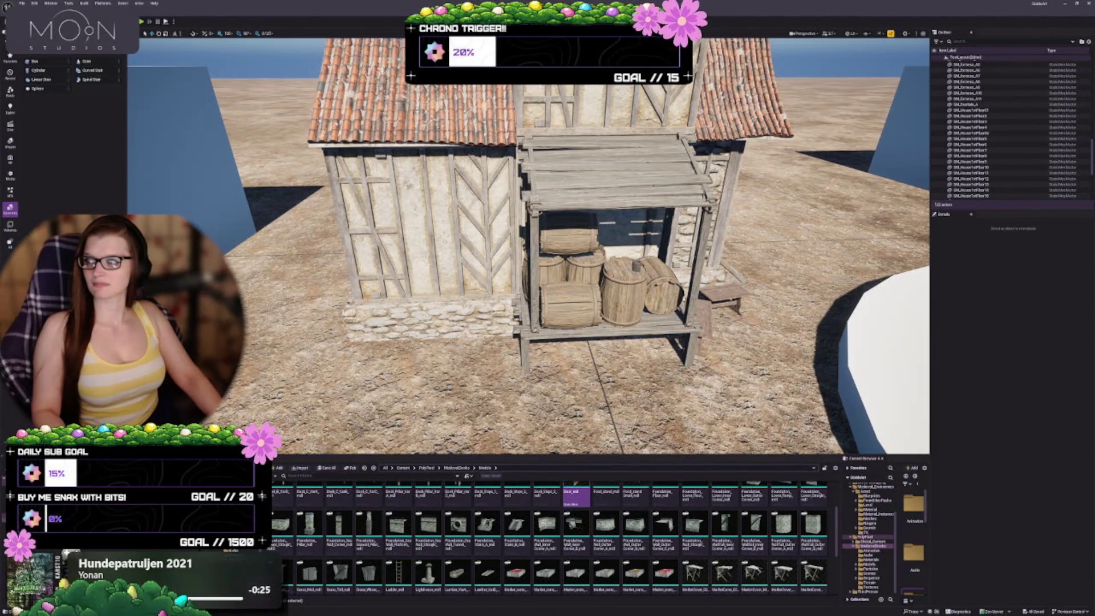
pyautogui.moveTo(567, 288); pyautogui.dragTo(568, 288)
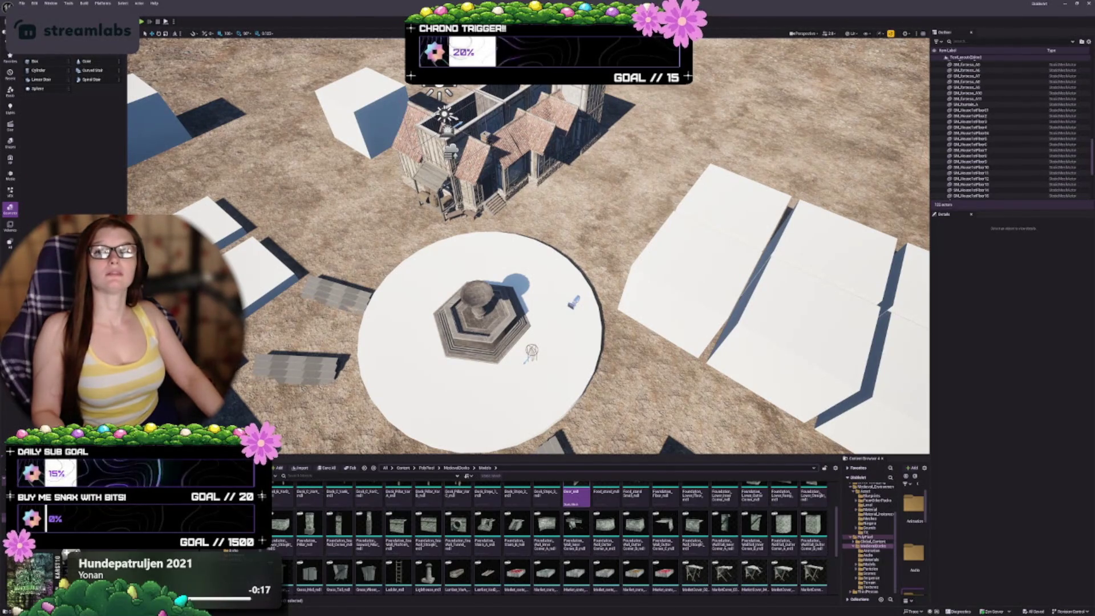
pyautogui.scroll(3, 528, 245)
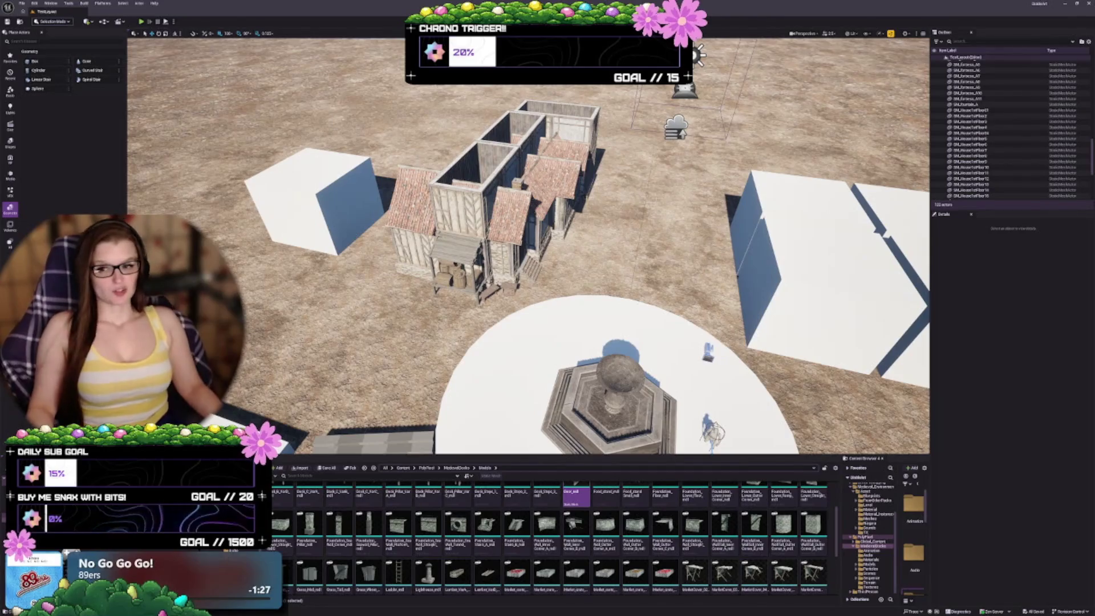
pyautogui.moveTo(490, 342)
pyautogui.mouseDown()
pyautogui.moveTo(489, 209)
pyautogui.moveTo(604, 208)
pyautogui.moveTo(502, 208)
pyautogui.moveTo(513, 171)
pyautogui.moveTo(542, 154)
pyautogui.moveTo(569, 272)
pyautogui.mouseUp()
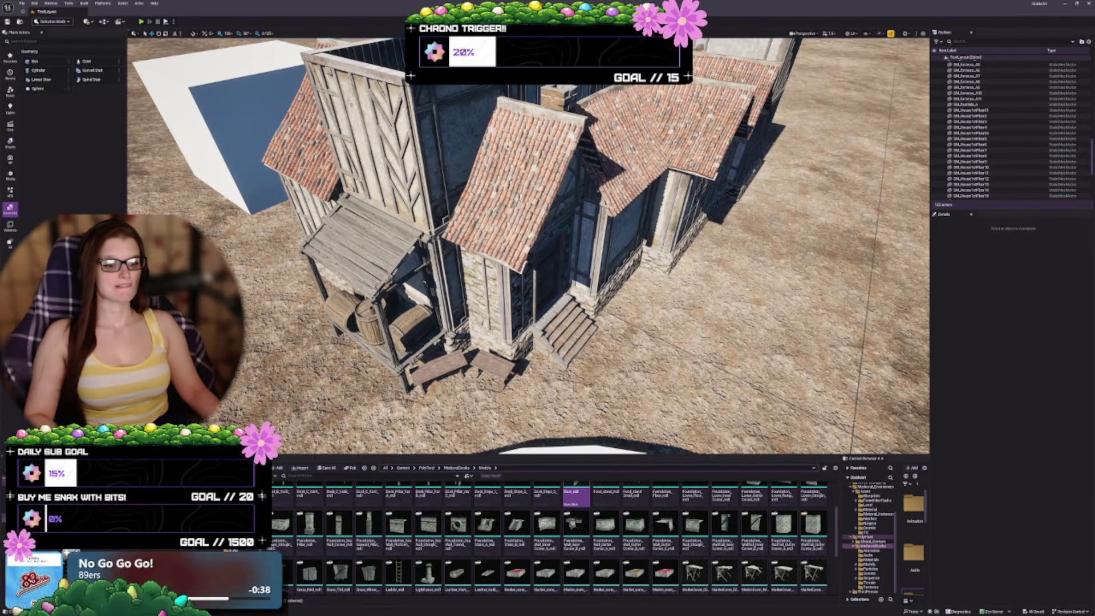
# Step: Zoom in toward the house until its front awning, barrels and steps fill the view
pyautogui.scroll(2, 529, 245)
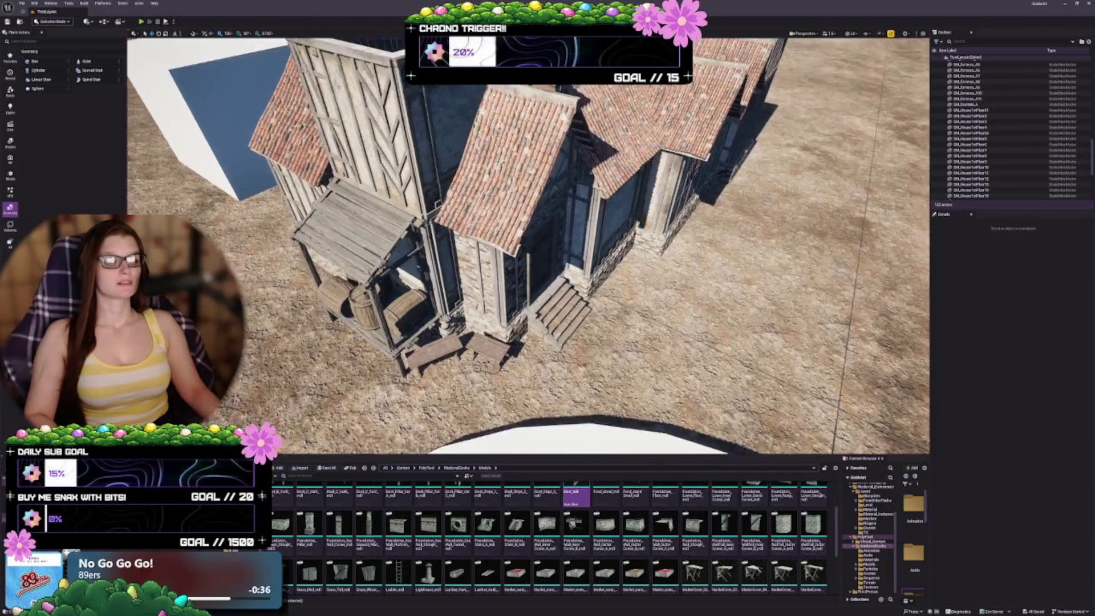
pyautogui.scroll(6, 529, 246)
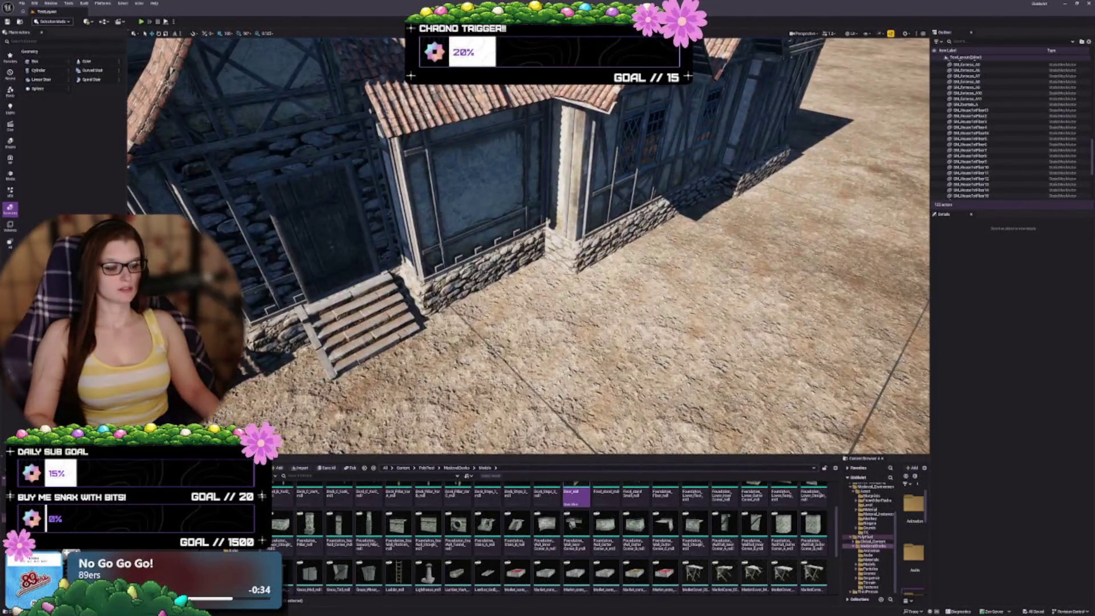
# Step: Navigate from the Medieval_Environment meshes folder up to the top-level Content folder
pyautogui.scroll(3, 586, 531)
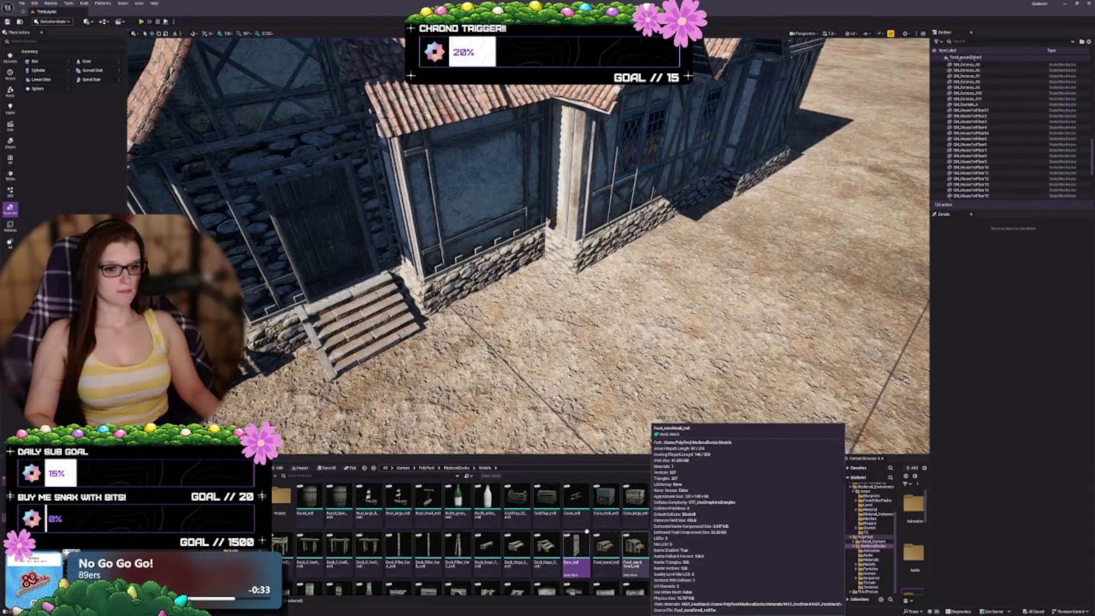
pyautogui.scroll(-5, 628, 536)
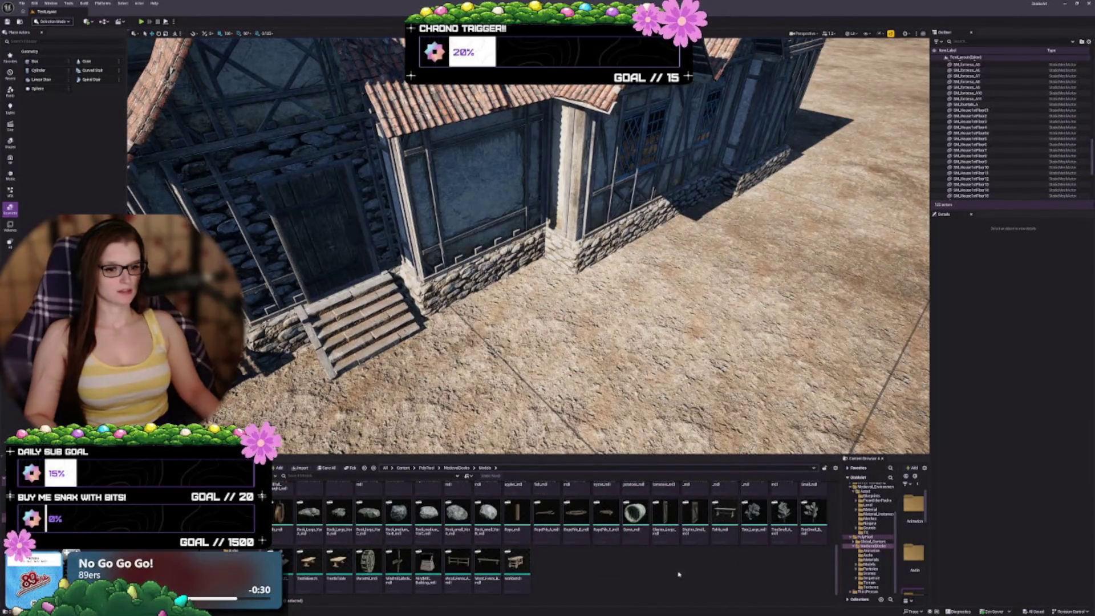
pyautogui.scroll(1, 712, 567)
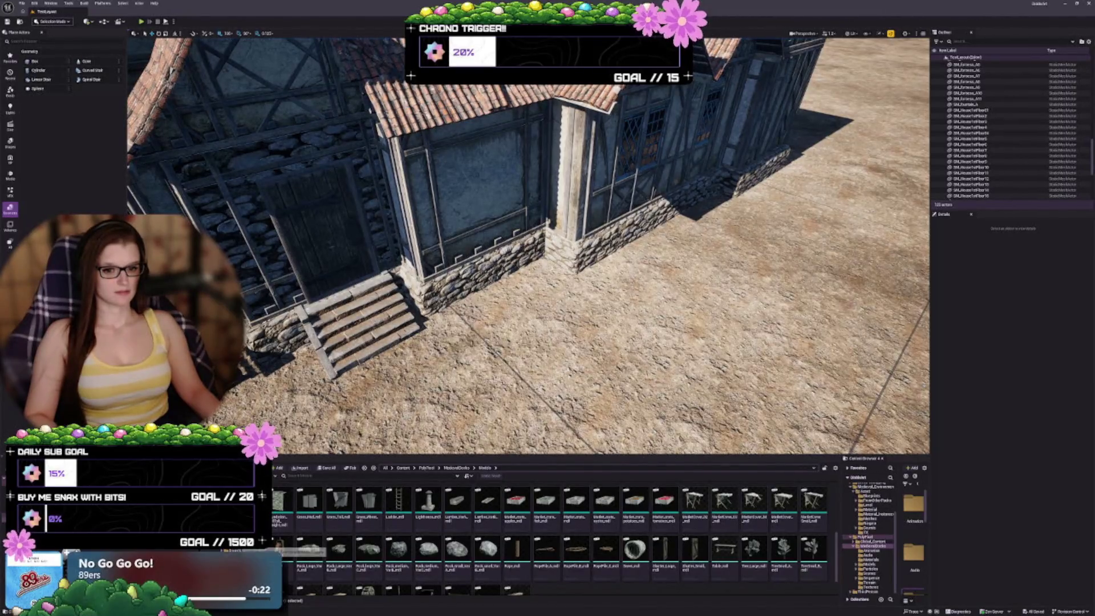
pyautogui.hotkey('alt', 'Left')
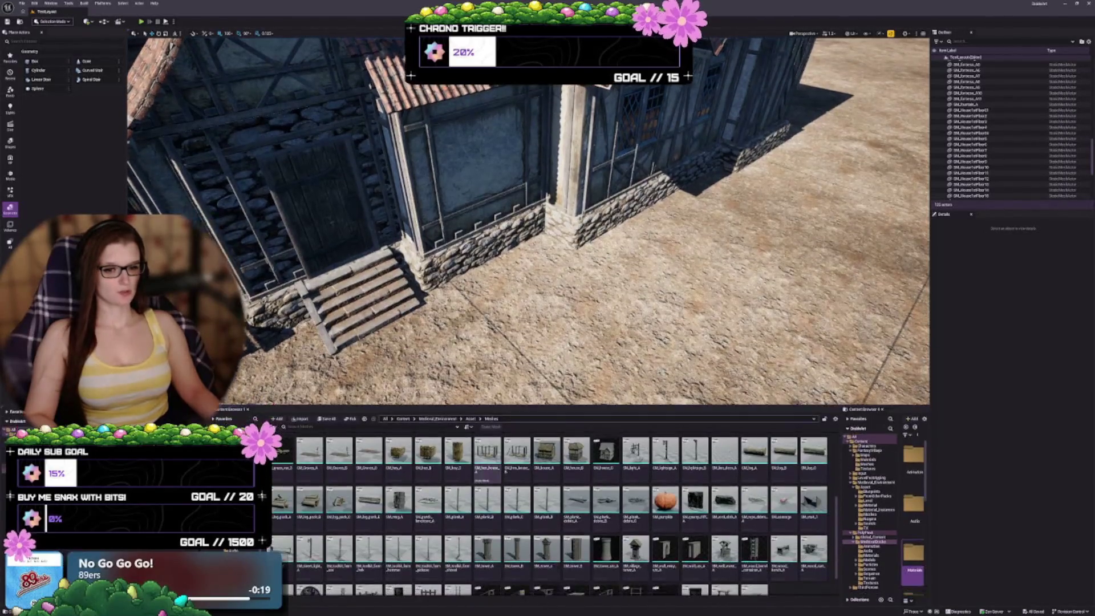
pyautogui.click(403, 418)
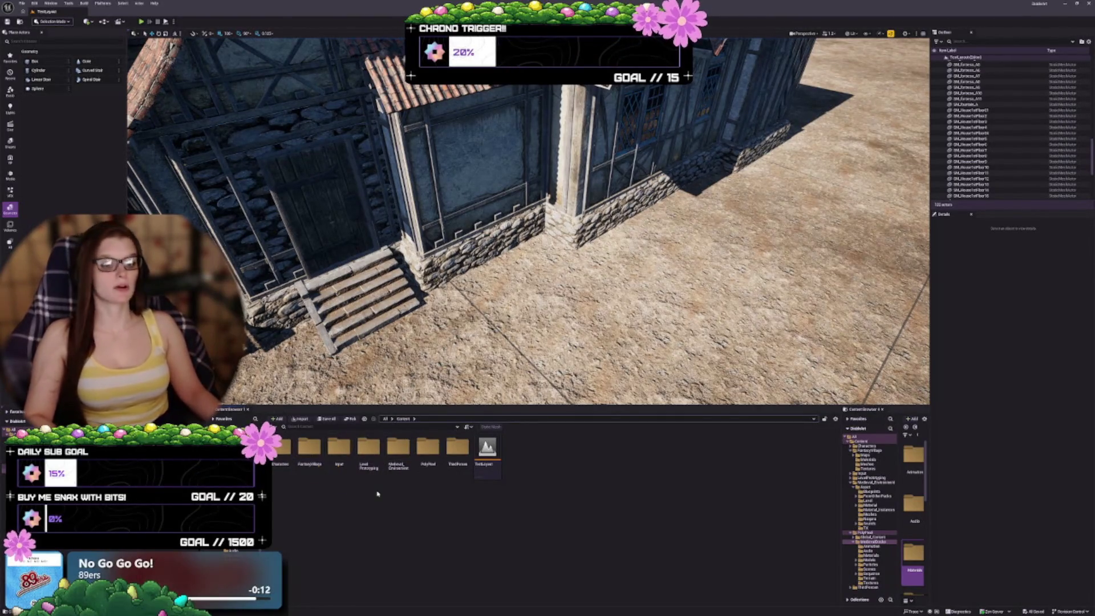
pyautogui.click(308, 460)
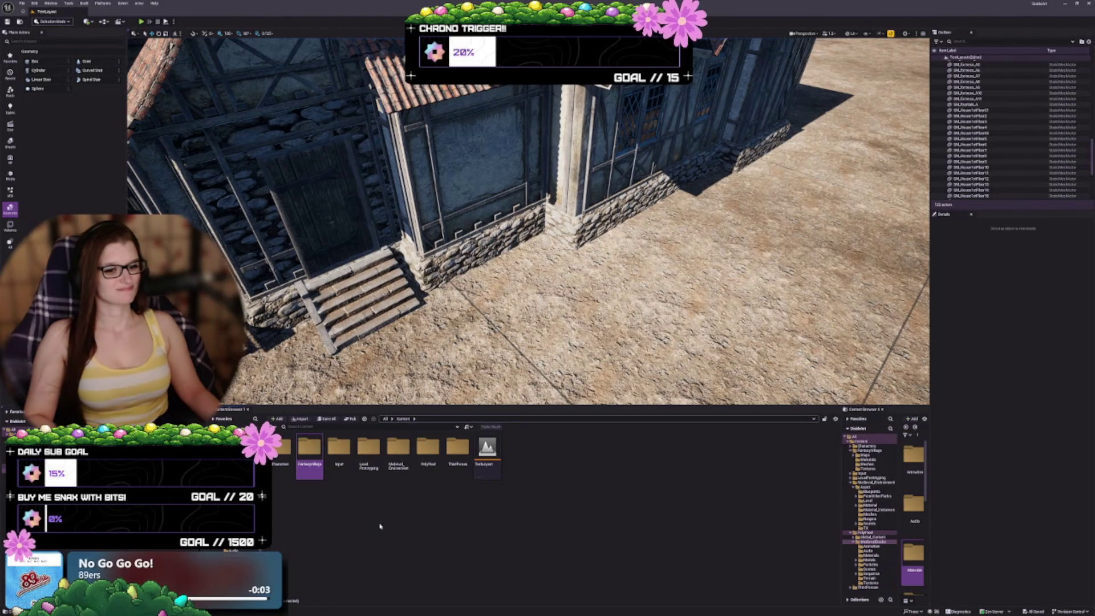
pyautogui.click(380, 511)
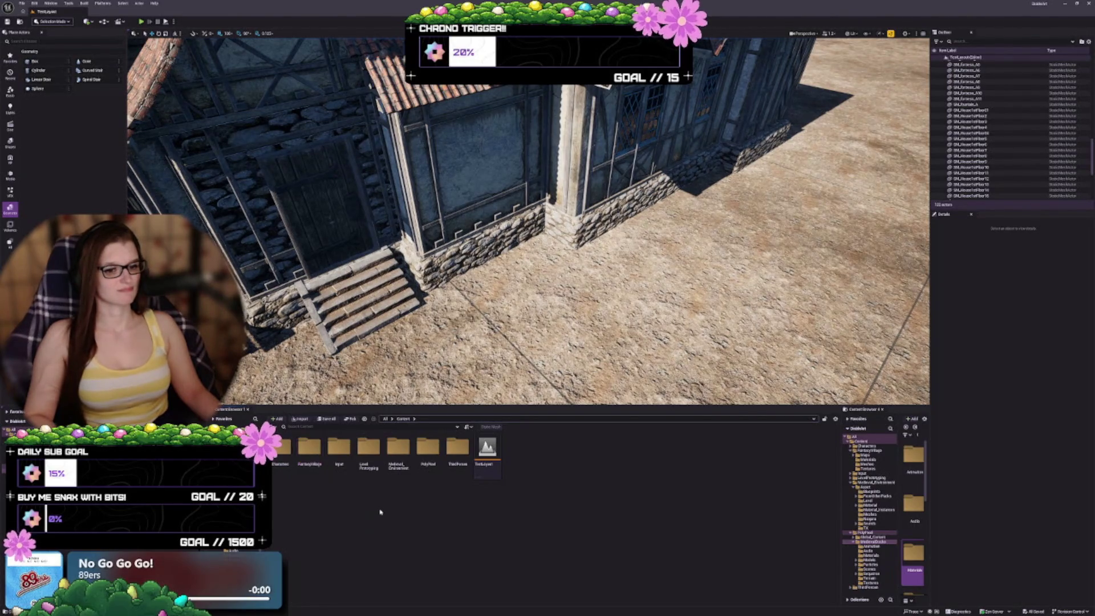
pyautogui.rightClick(349, 501)
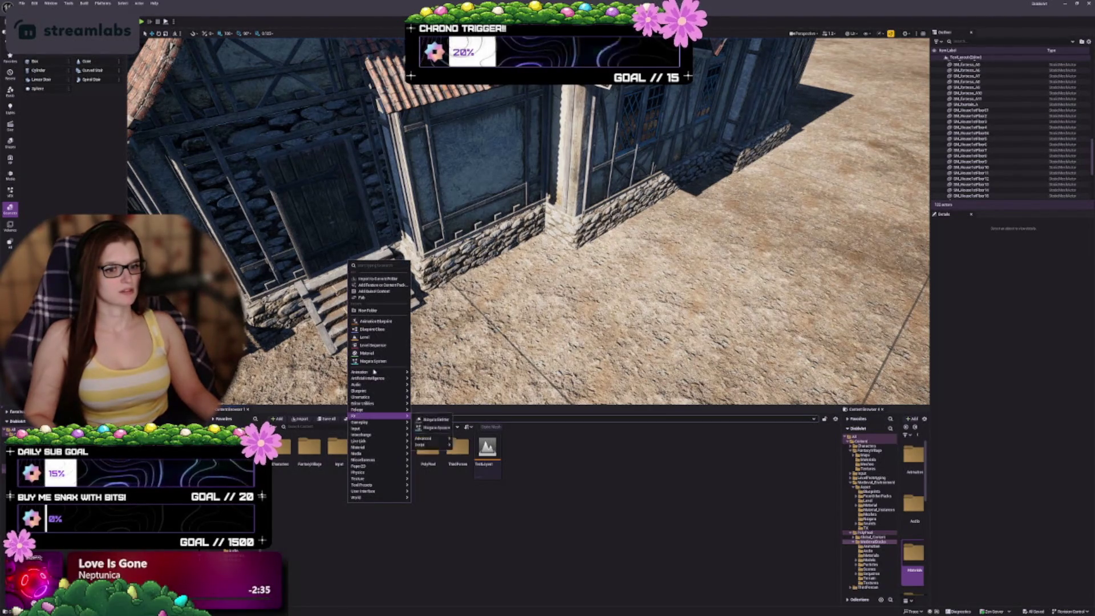
pyautogui.click(376, 310)
pyautogui.write('UI')
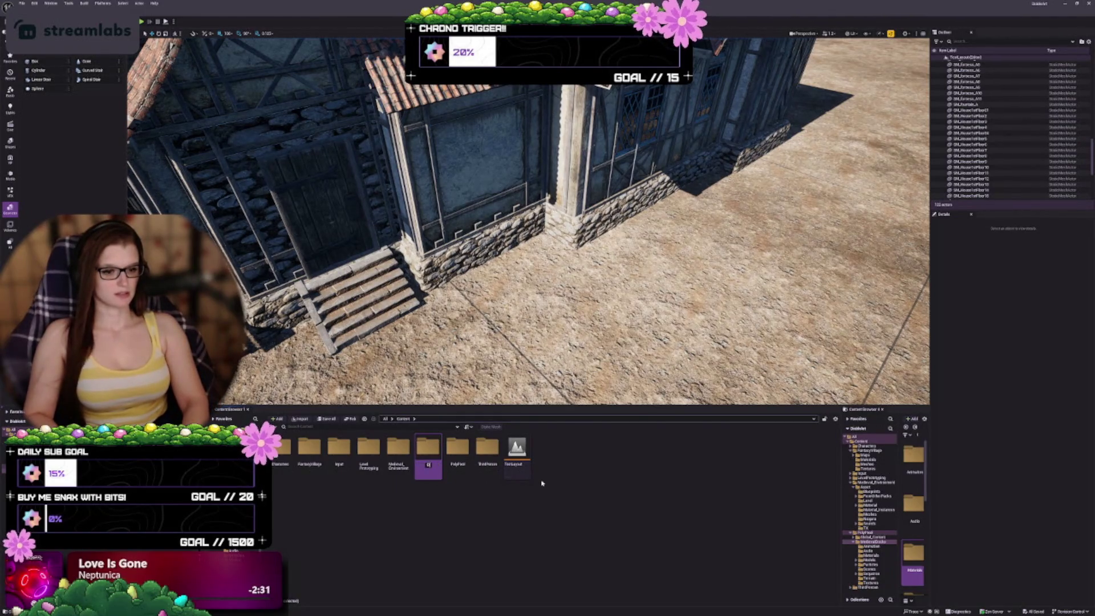
pyautogui.write('Default')
pyautogui.press('Return')
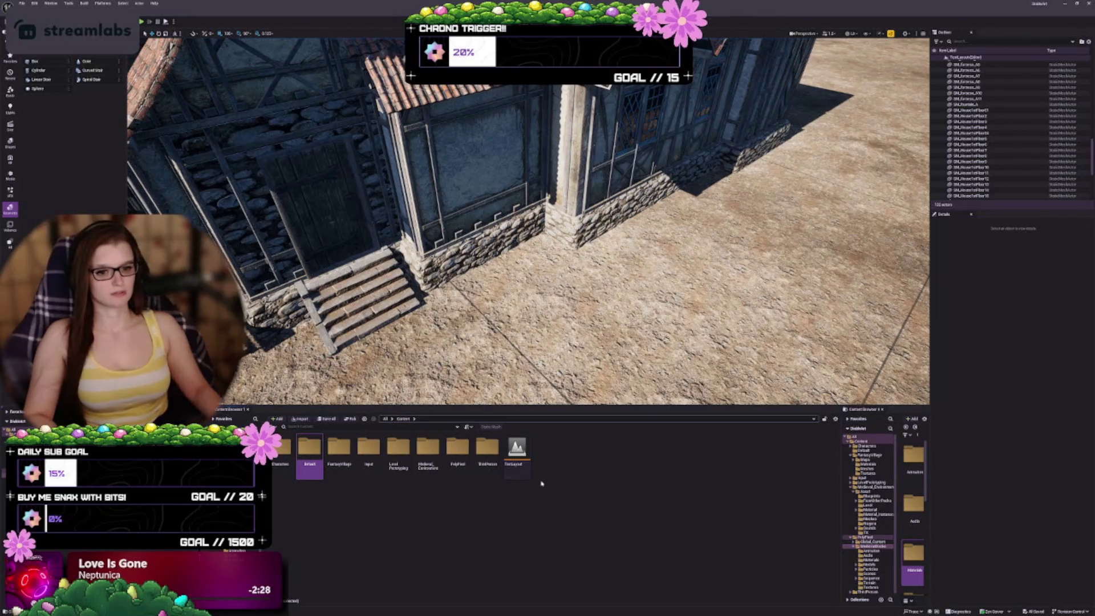
pyautogui.click(288, 477)
pyautogui.moveTo(288, 478); pyautogui.dragTo(310, 459)
pyautogui.click(325, 504)
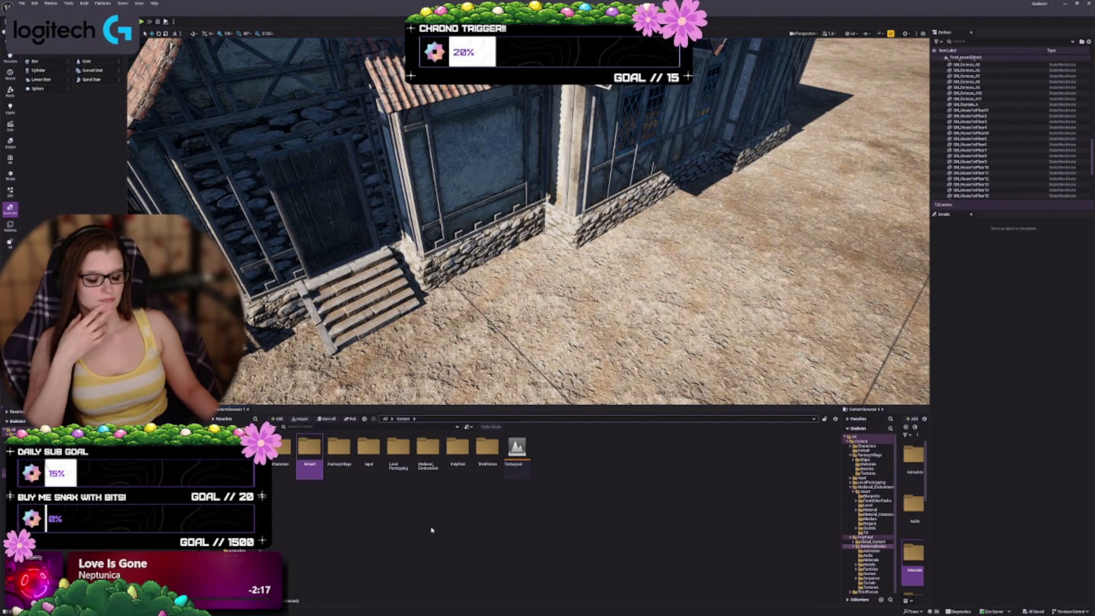
pyautogui.press('Delete')
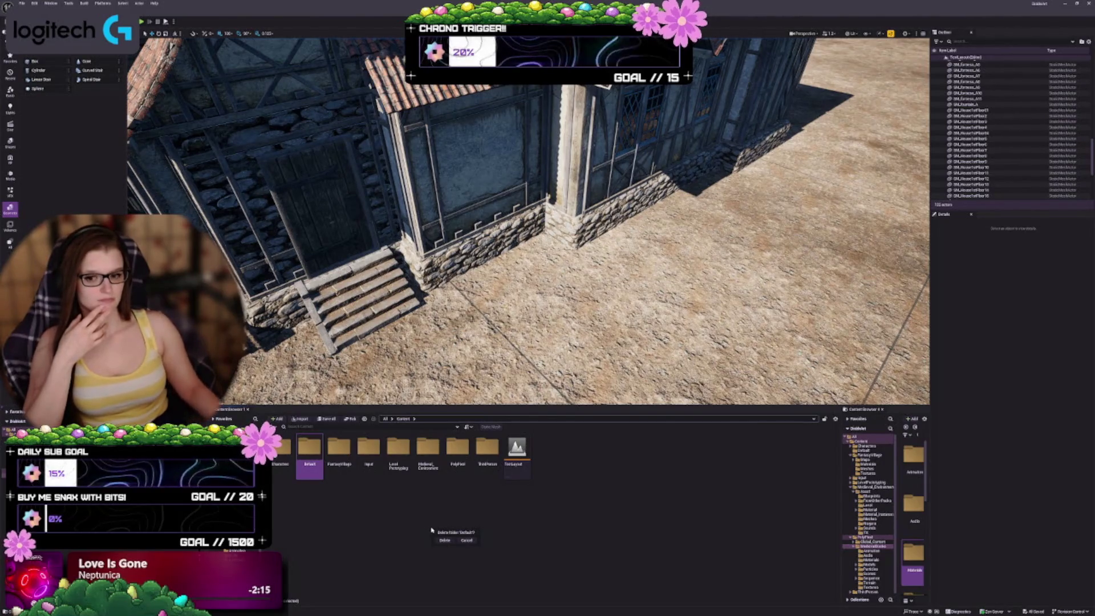
pyautogui.click(440, 542)
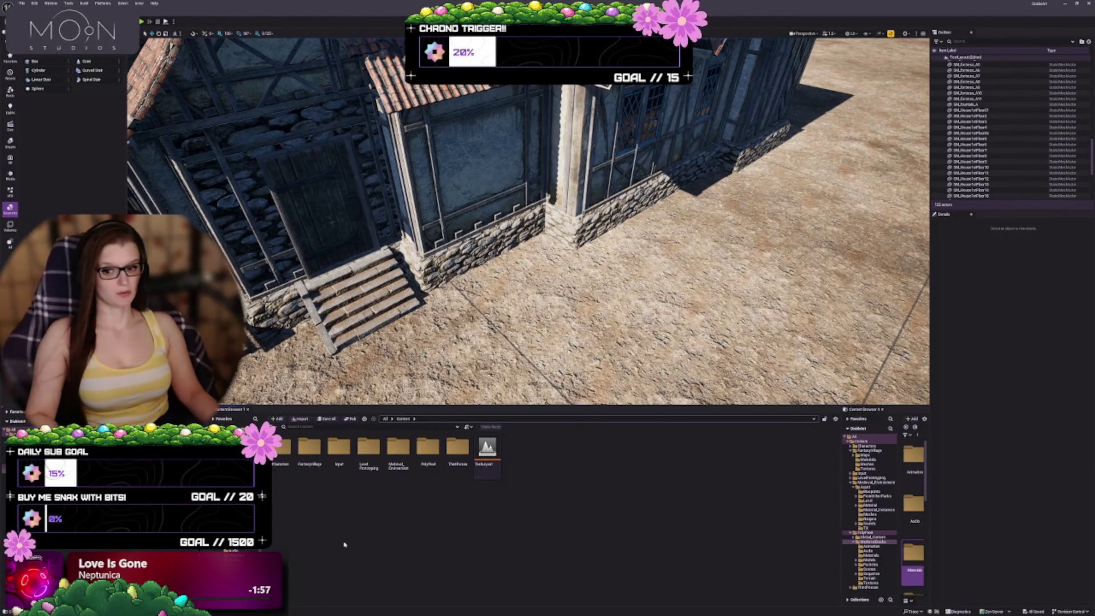
# Step: Select FantasyVillage and widen the Sources folder tree beside the Content assets, collapsing and re-expanding it
pyautogui.click(314, 461)
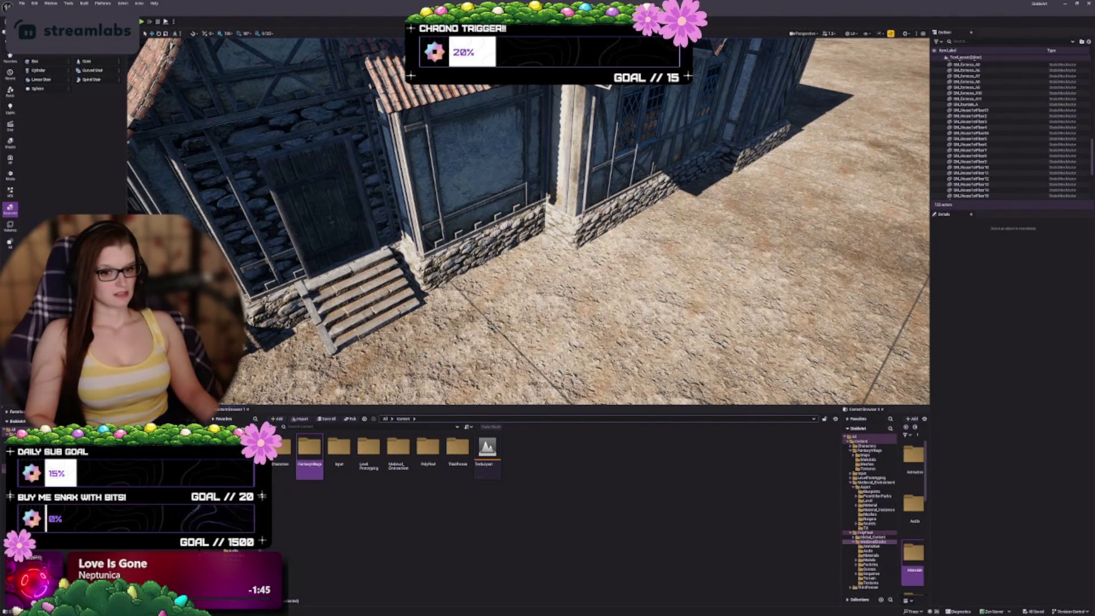
pyautogui.moveTo(262, 514); pyautogui.dragTo(314, 513)
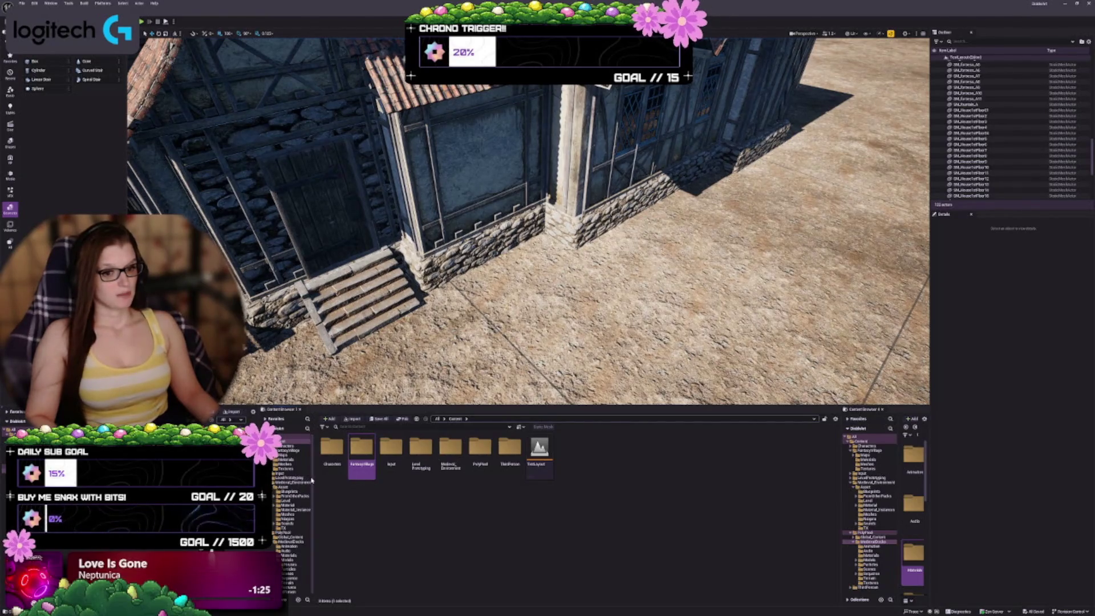
pyautogui.doubleClick(285, 437)
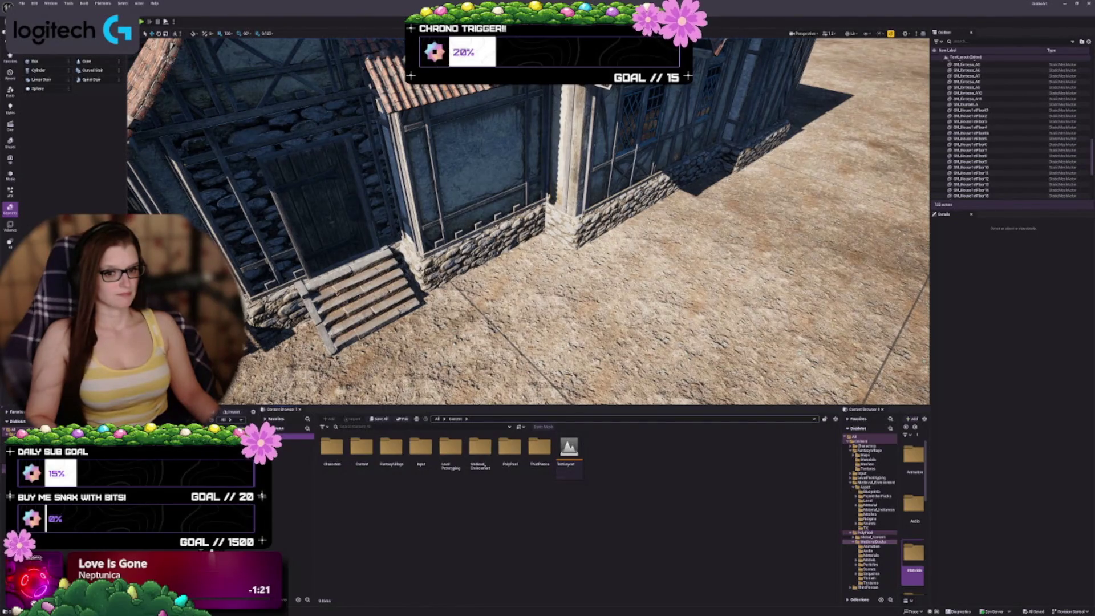
pyautogui.doubleClick(285, 436)
pyautogui.scroll(-3, 291, 490)
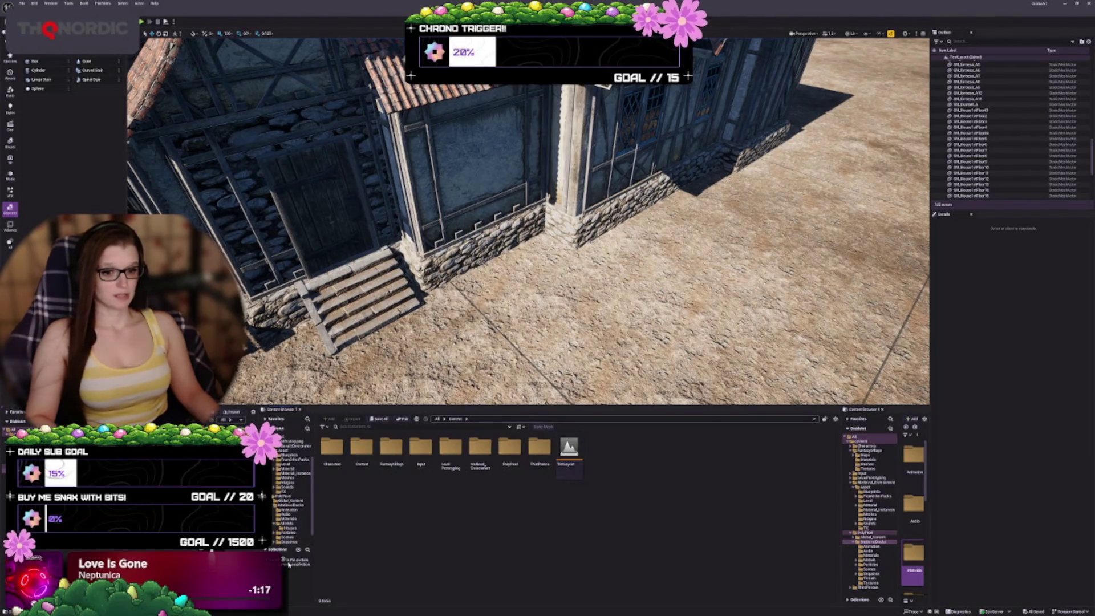
# Step: Add a new empty collection named Meshes under Collections in the Sources panel
pyautogui.click(298, 549)
pyautogui.click(325, 574)
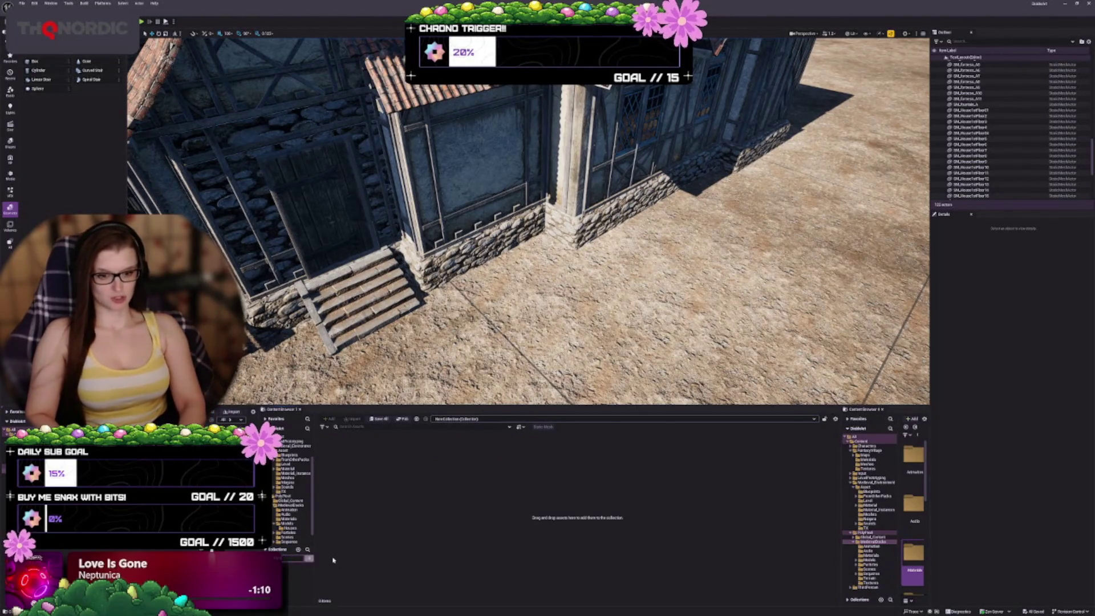
pyautogui.write('Meshes')
pyautogui.press('Return')
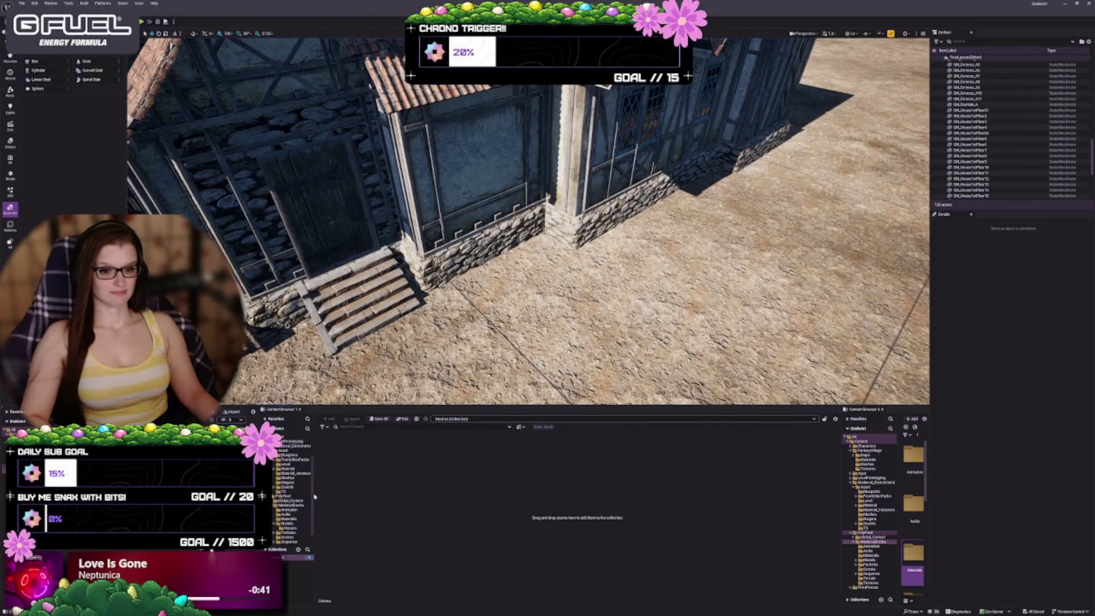
# Step: Add all 224 static meshes from the MedievalDocks Models folder to the Meshes collection
pyautogui.click(292, 504)
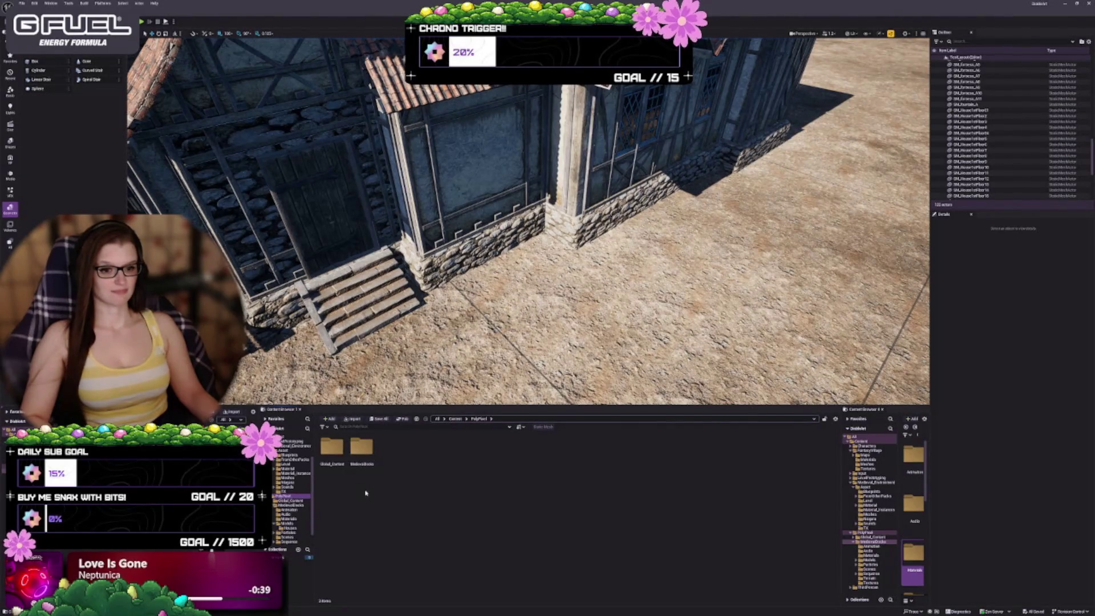
pyautogui.click(429, 447)
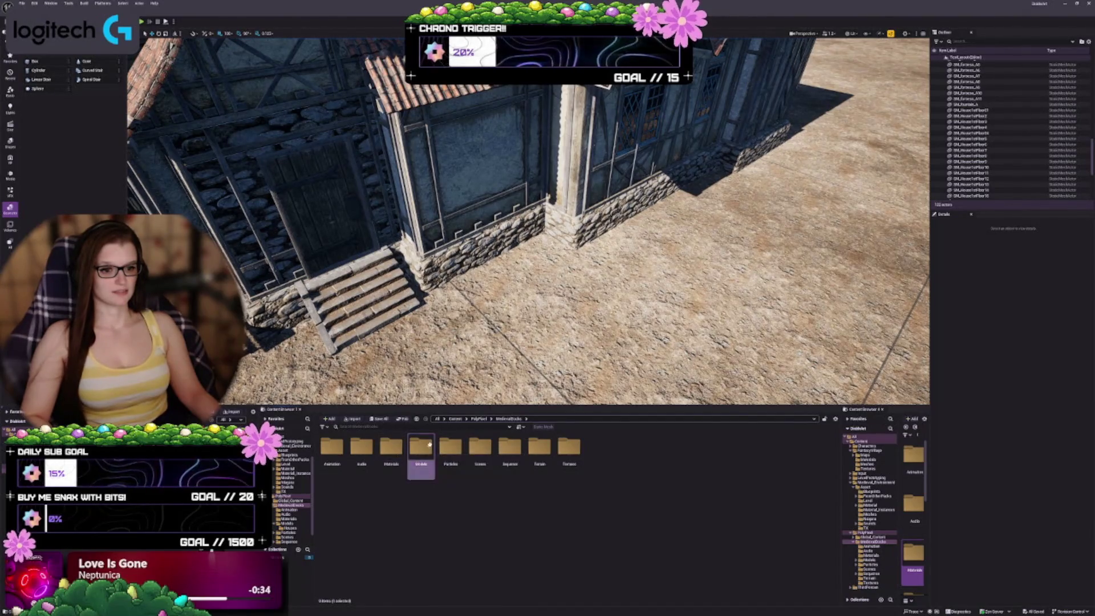
pyautogui.doubleClick(428, 447)
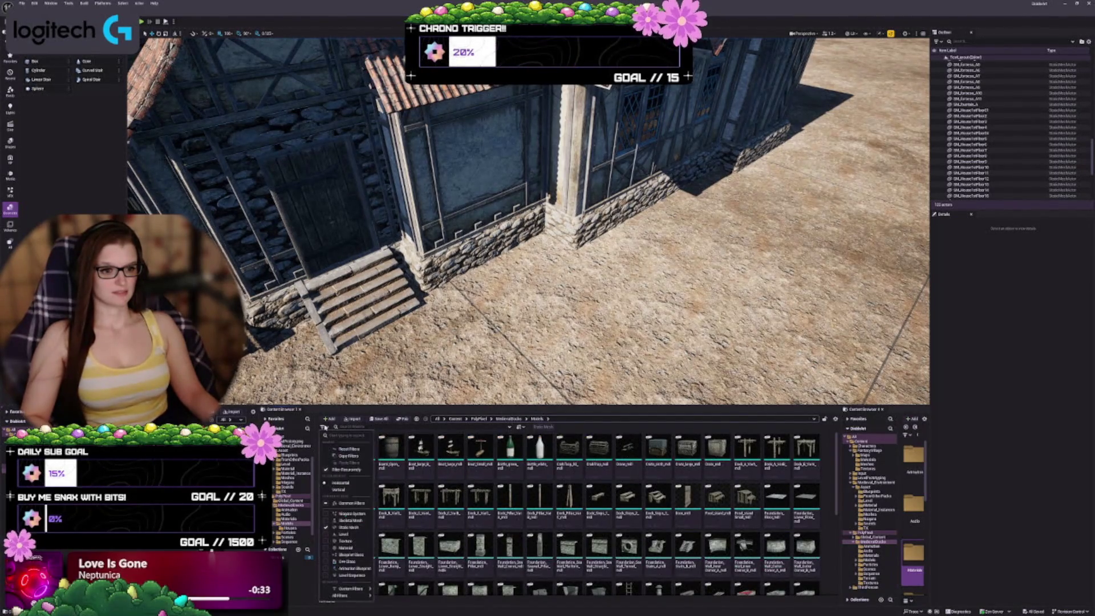
pyautogui.click(538, 428)
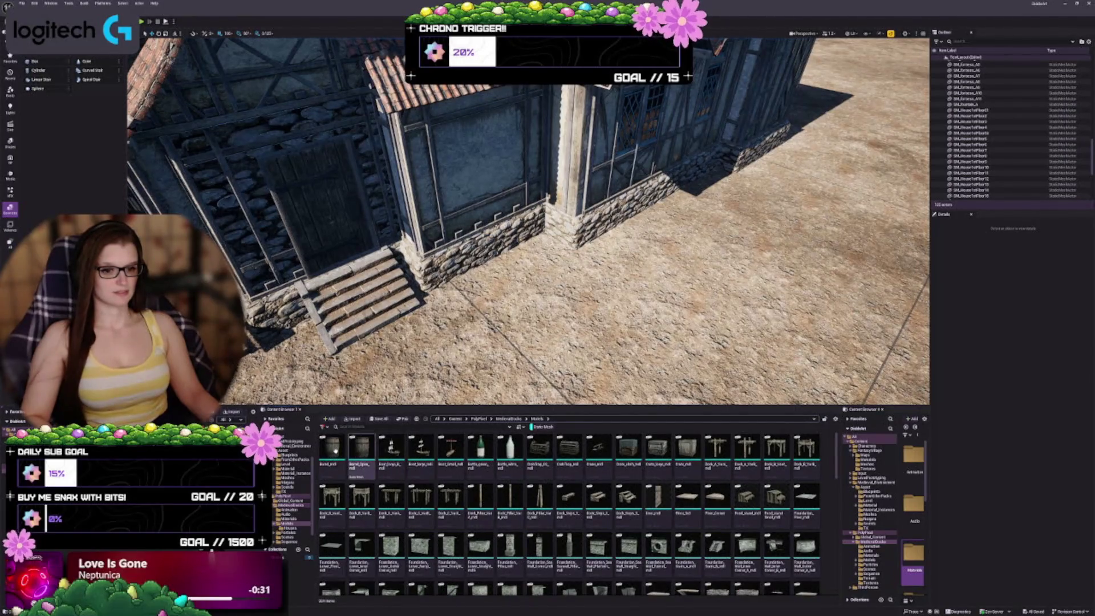
pyautogui.scroll(-3, 735, 562)
pyautogui.scroll(-10, 735, 563)
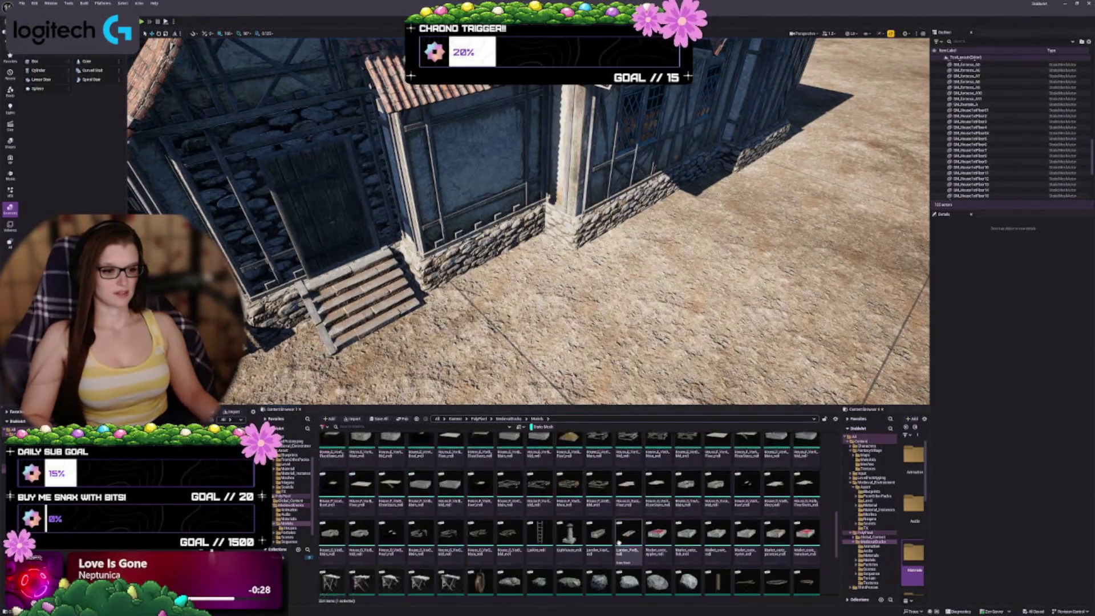
pyautogui.hotkey('ctrl', 'a')
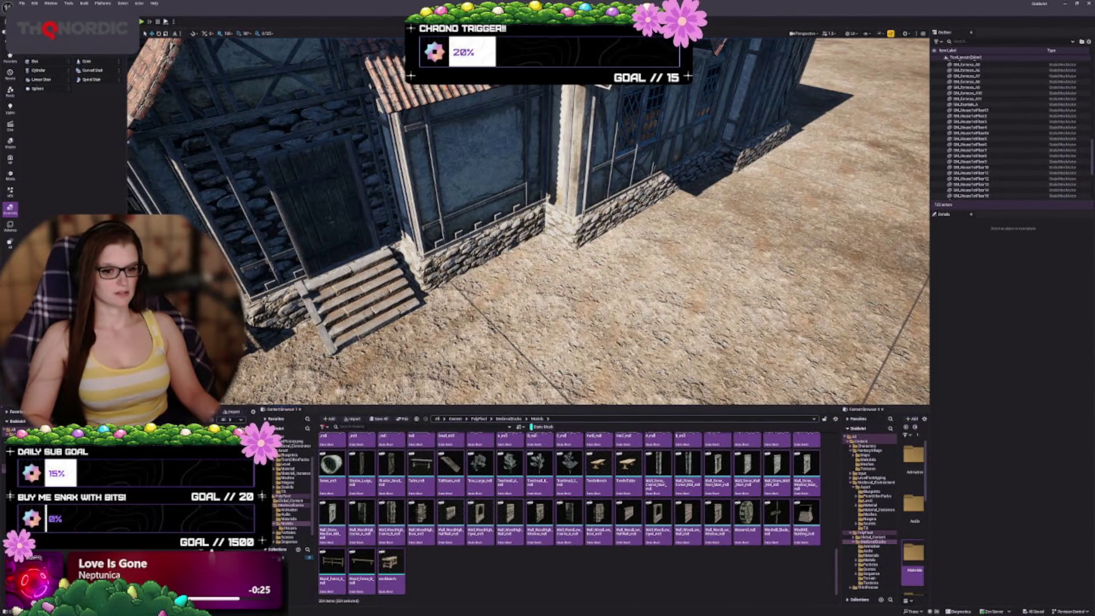
pyautogui.moveTo(283, 558); pyautogui.dragTo(283, 559)
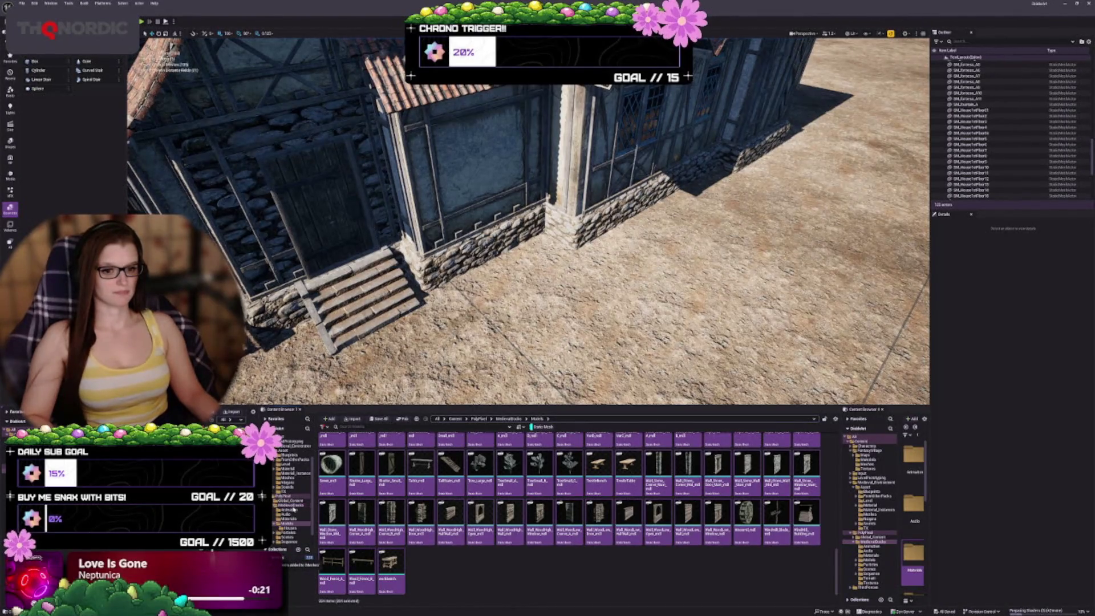
# Step: Add all 131 meshes from the Medieval_Environment meshes folder to Meshes
pyautogui.click(291, 480)
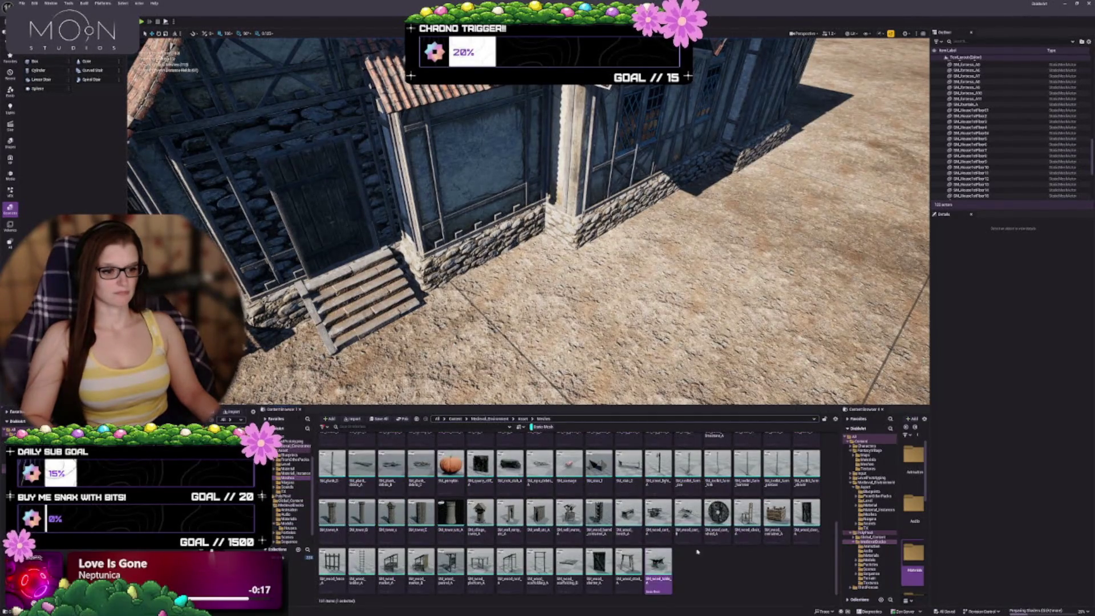
pyautogui.scroll(5, 574, 508)
pyautogui.scroll(2, 574, 508)
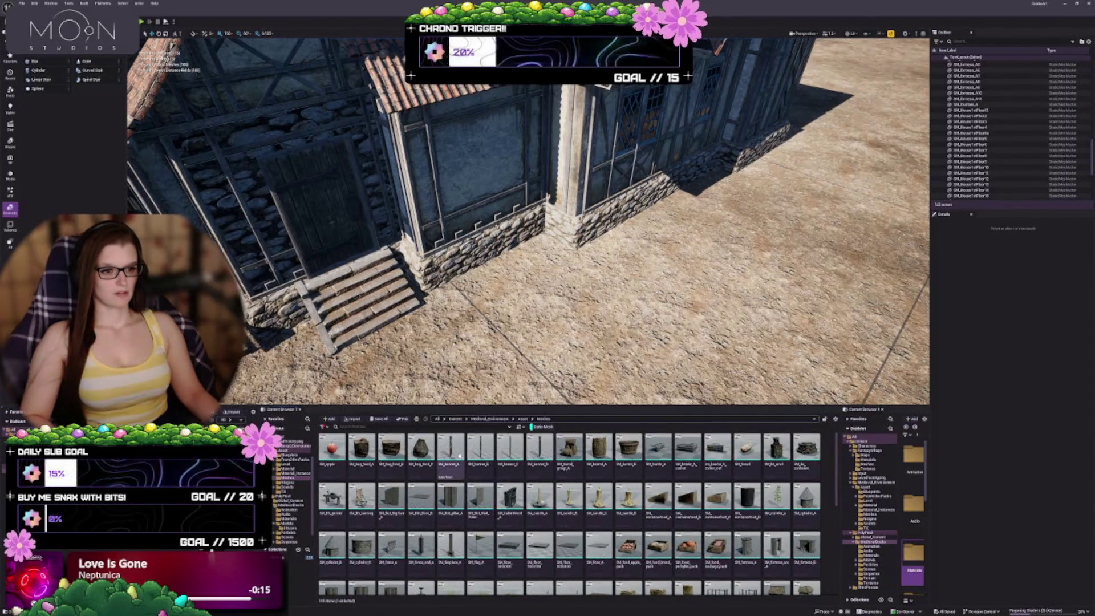
pyautogui.hotkey('ctrl', 'a')
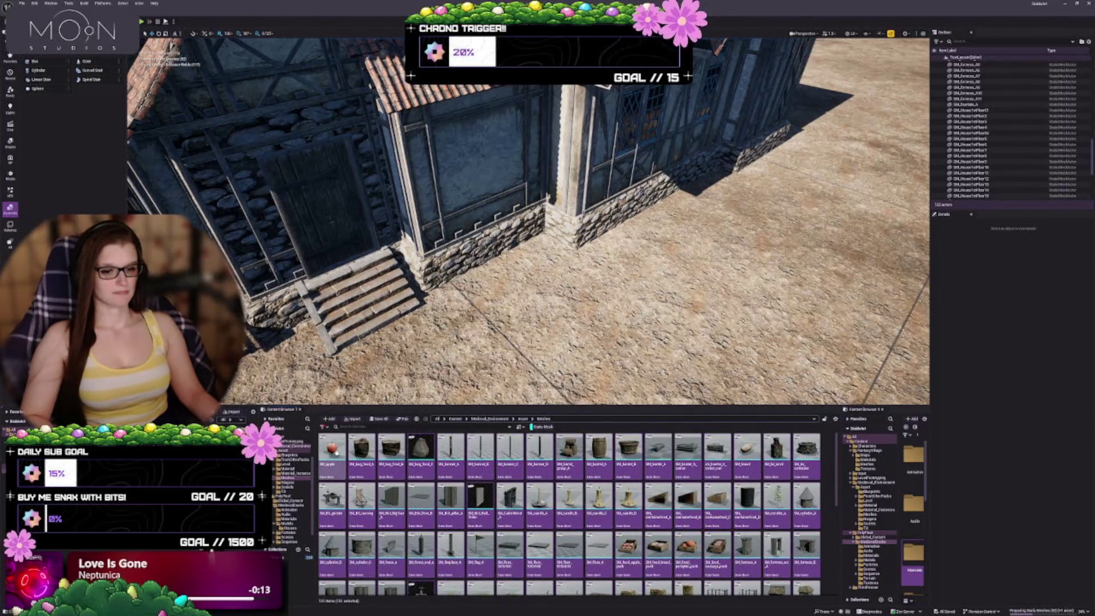
pyautogui.moveTo(284, 557); pyautogui.dragTo(283, 559)
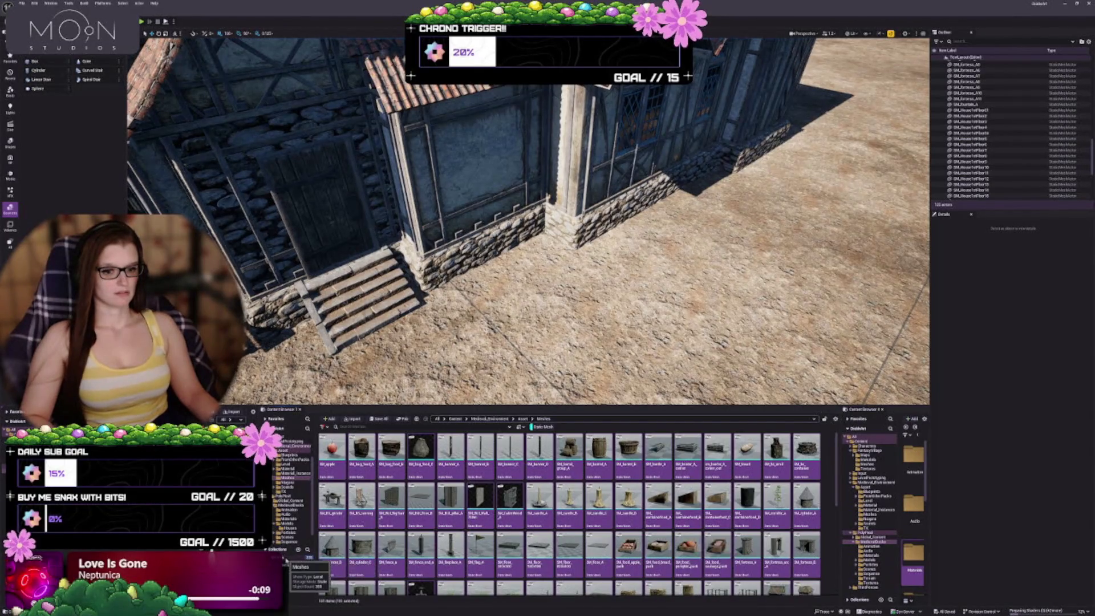
# Step: Add every mesh from the FantasyVillage Meshes folder to the Meshes collection
pyautogui.scroll(1, 285, 456)
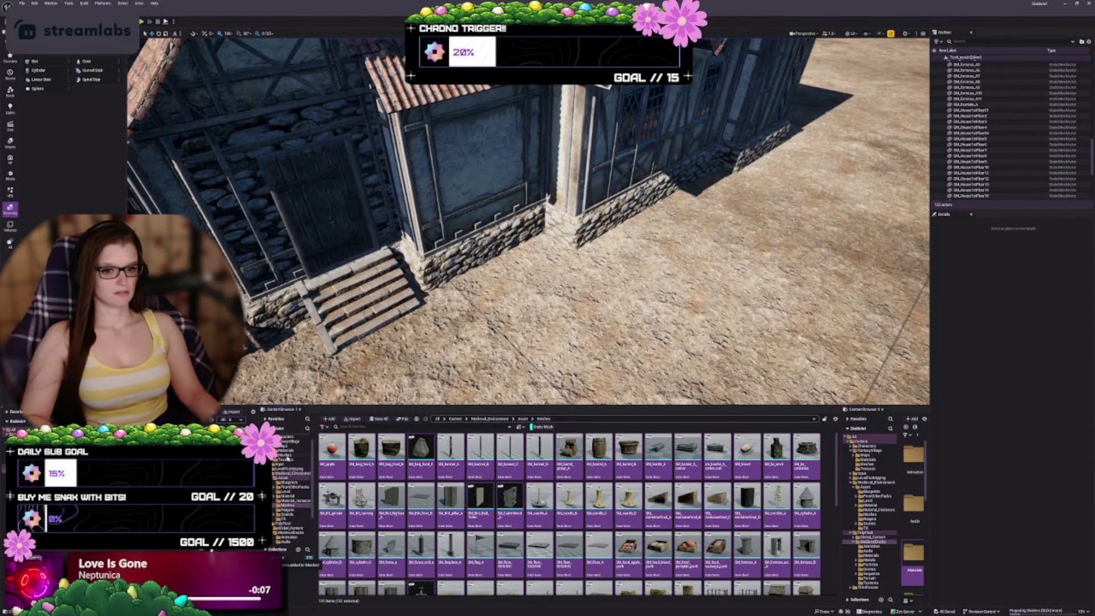
pyautogui.click(293, 454)
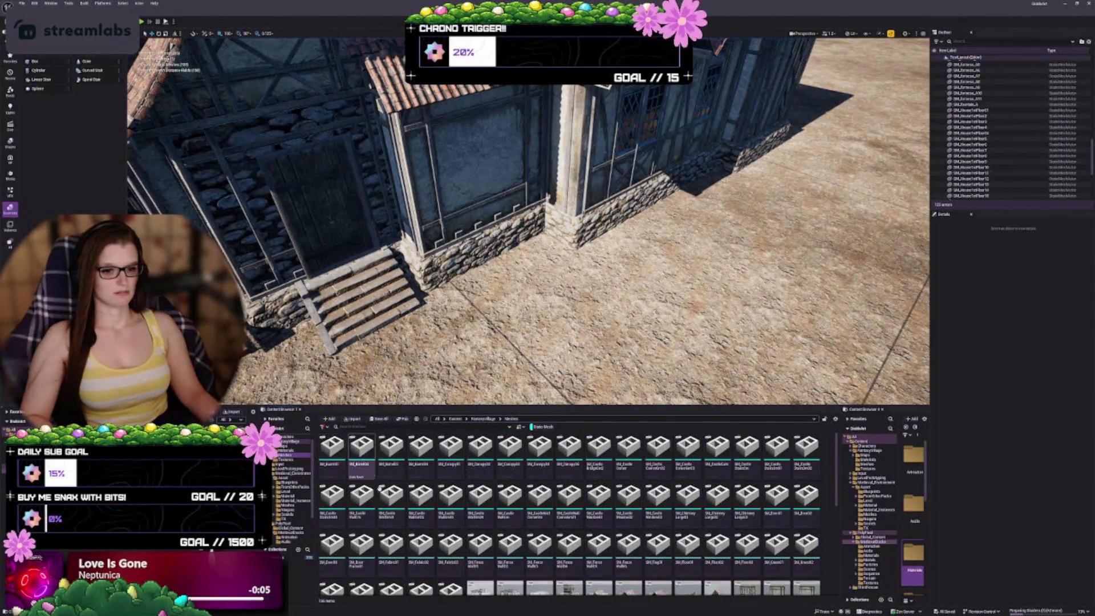
pyautogui.scroll(-5, 627, 542)
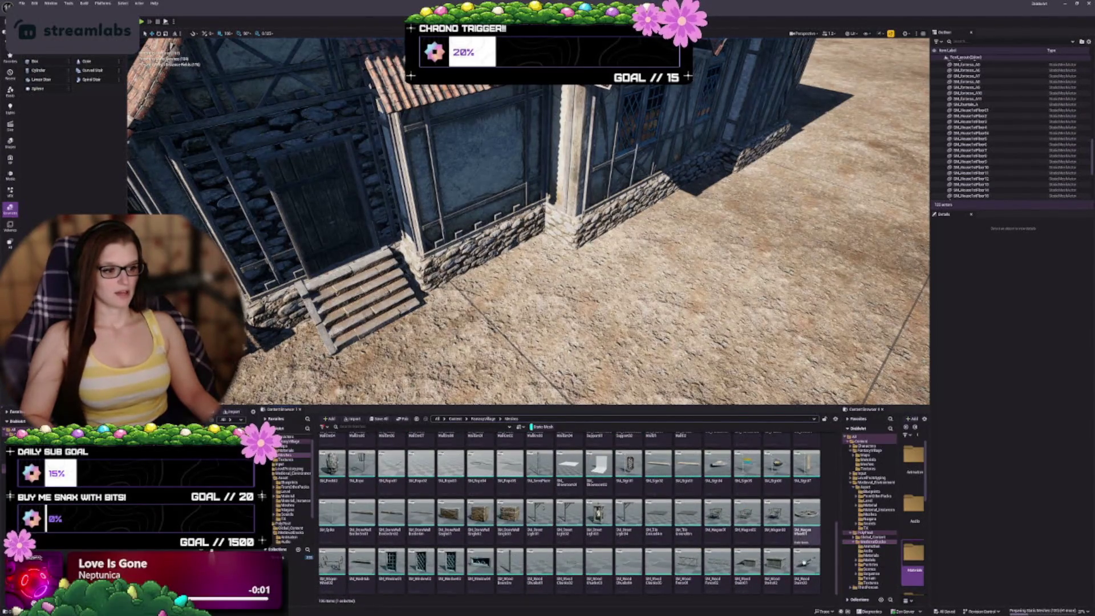
pyautogui.hotkey('ctrl', 'a')
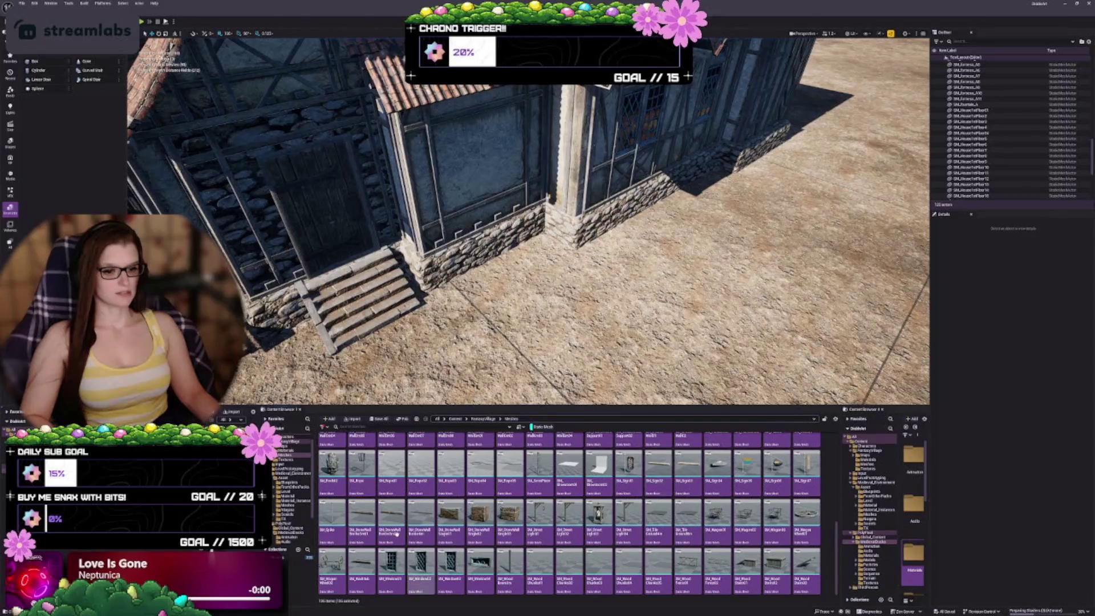
pyautogui.moveTo(307, 549); pyautogui.dragTo(296, 557)
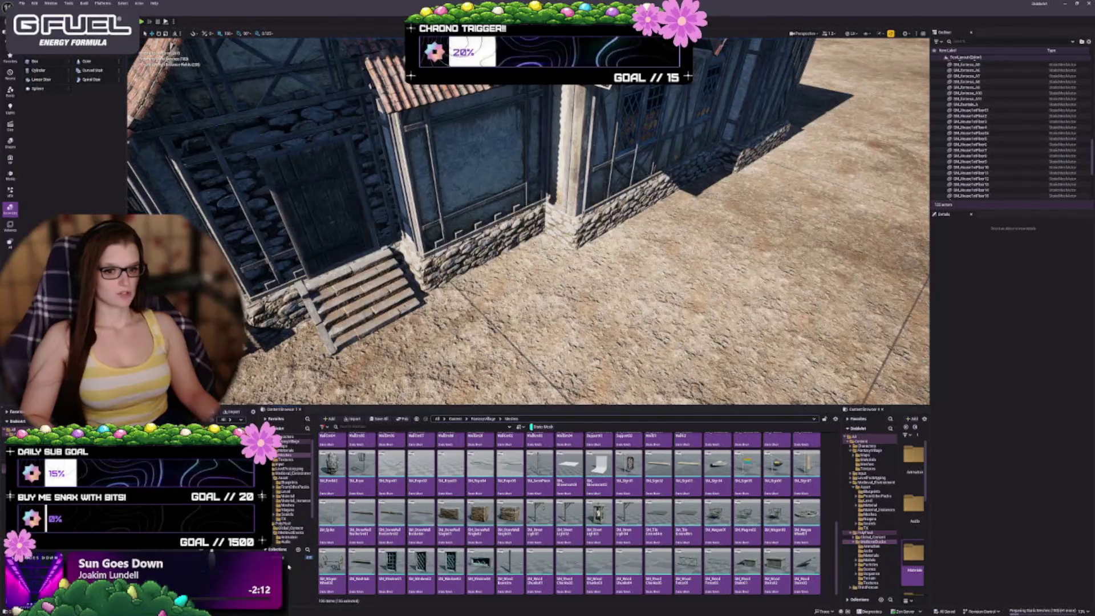
pyautogui.click(293, 557)
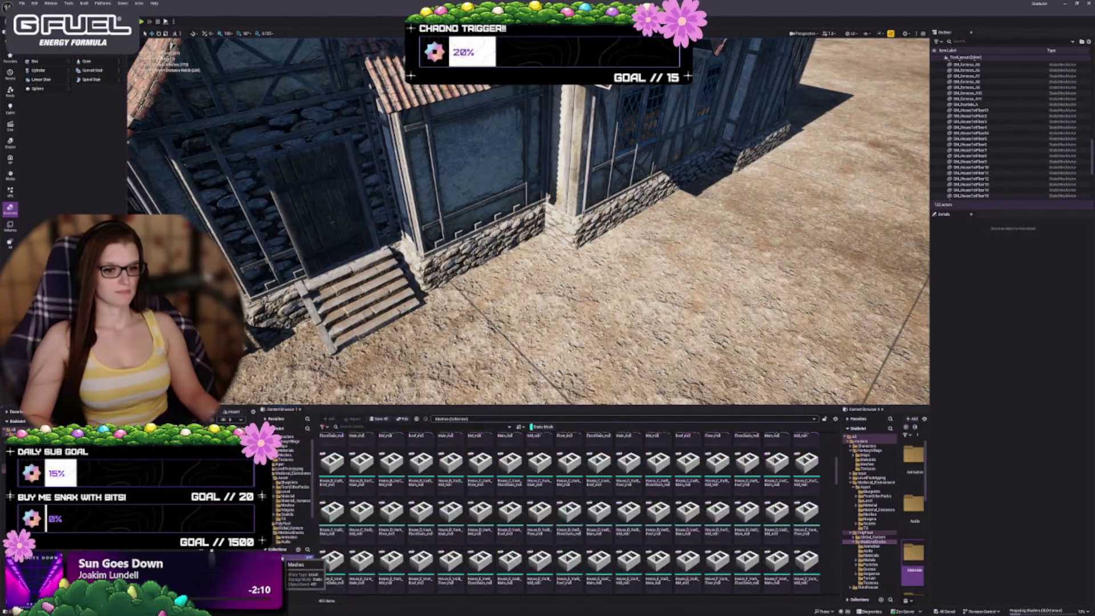
pyautogui.scroll(5, 426, 525)
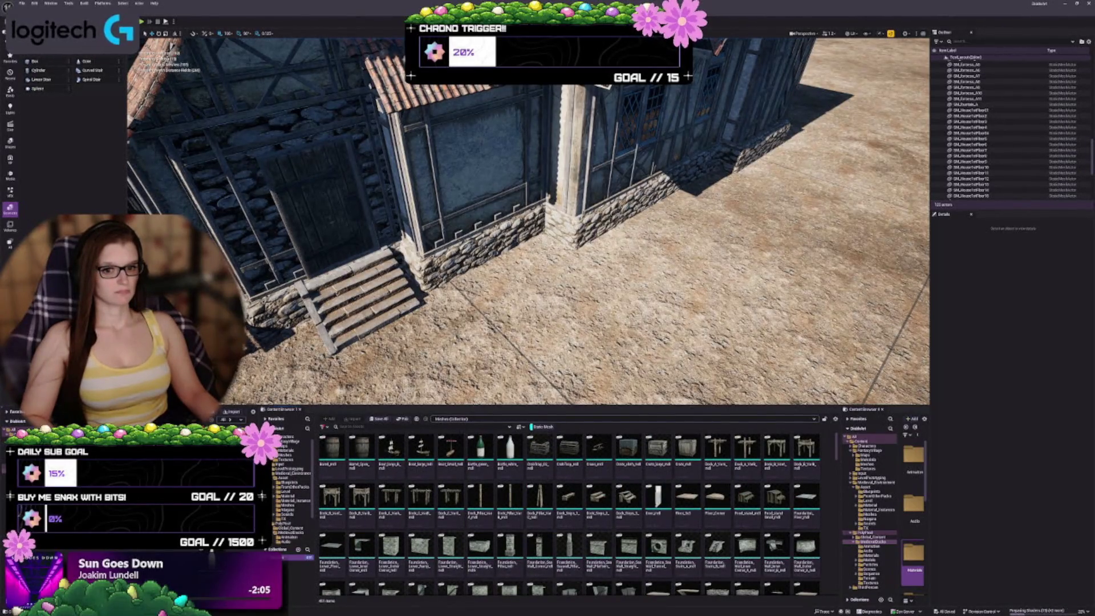
pyautogui.moveTo(260, 502); pyautogui.dragTo(226, 502)
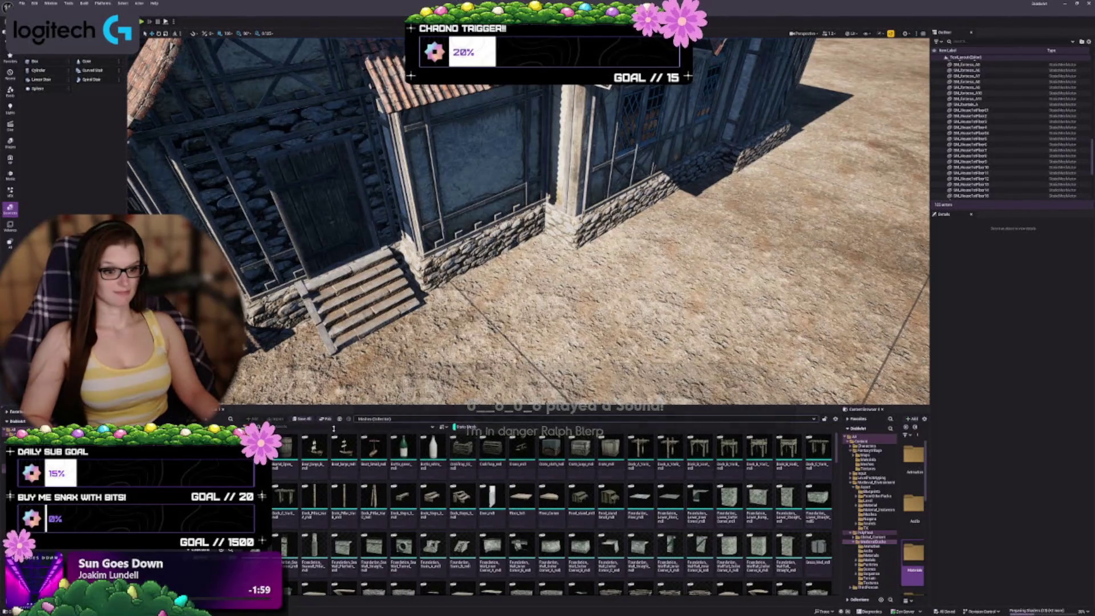
pyautogui.moveTo(336, 406); pyautogui.dragTo(336, 437)
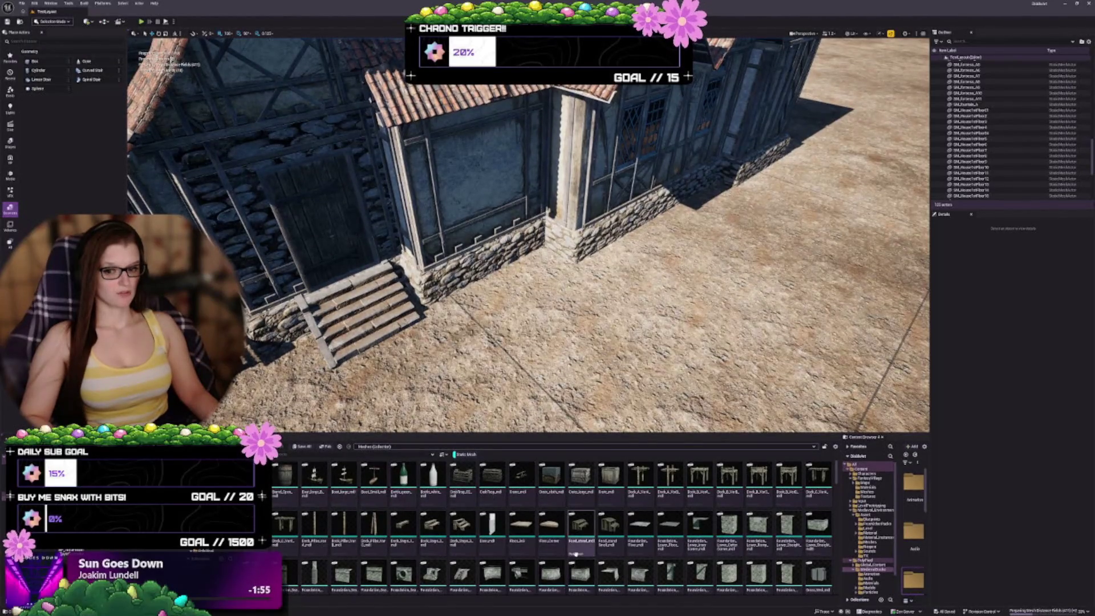
pyautogui.scroll(-3, 573, 553)
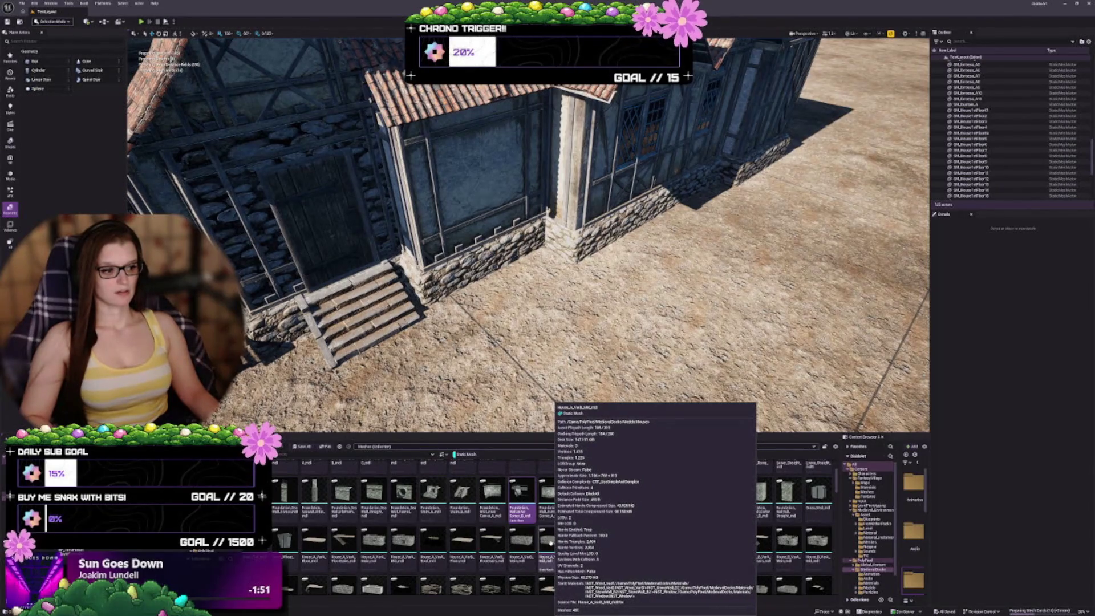
pyautogui.click(1070, 611)
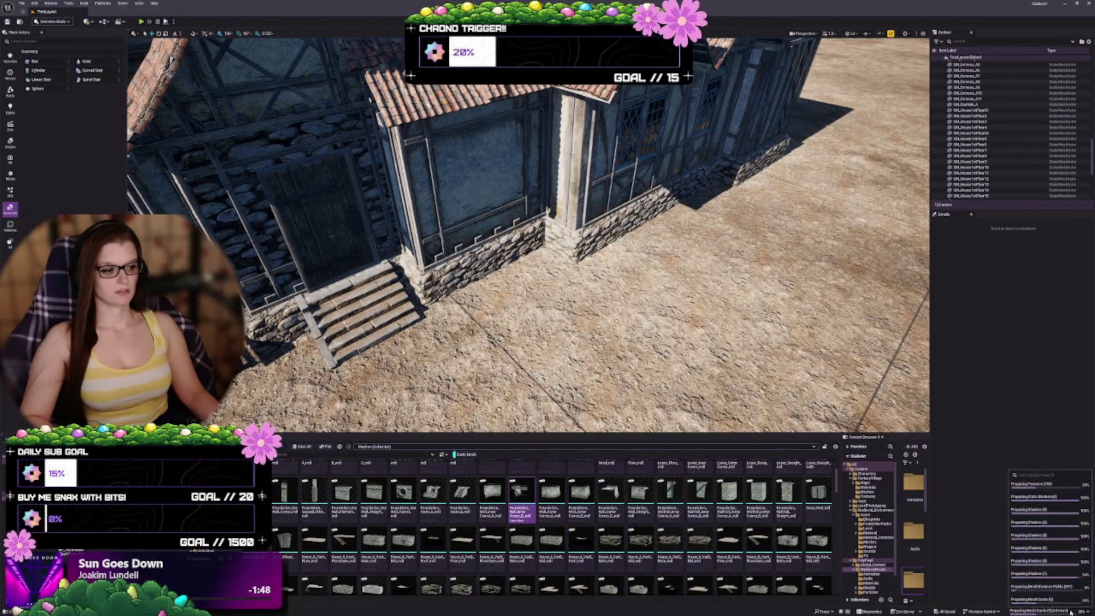
pyautogui.click(1070, 611)
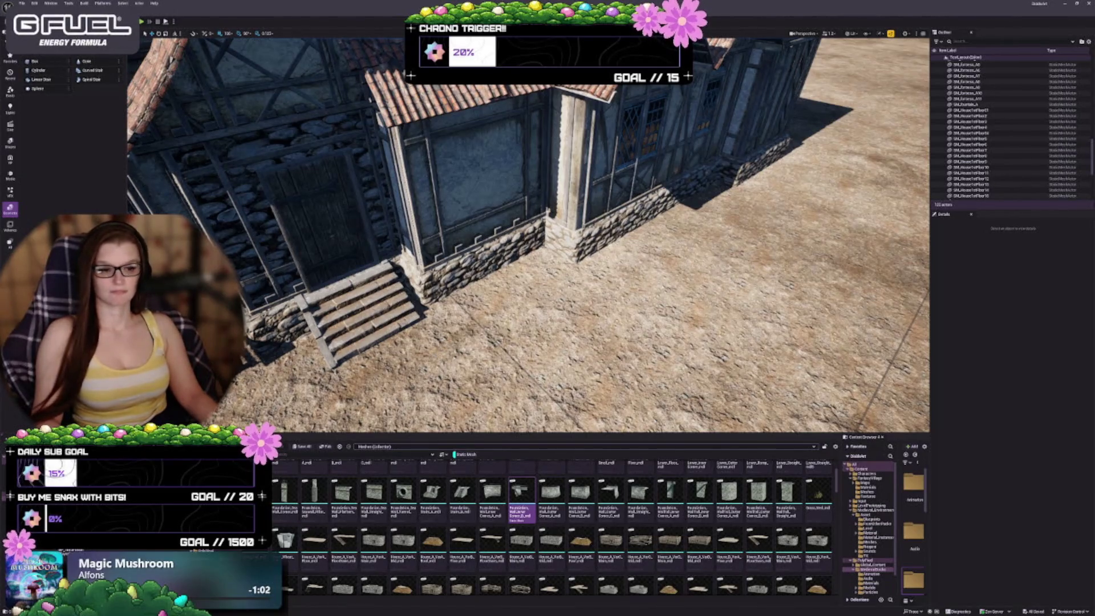
pyautogui.moveTo(528, 234)
pyautogui.mouseDown()
pyautogui.moveTo(528, 171)
pyautogui.moveTo(527, 263)
pyautogui.mouseUp()
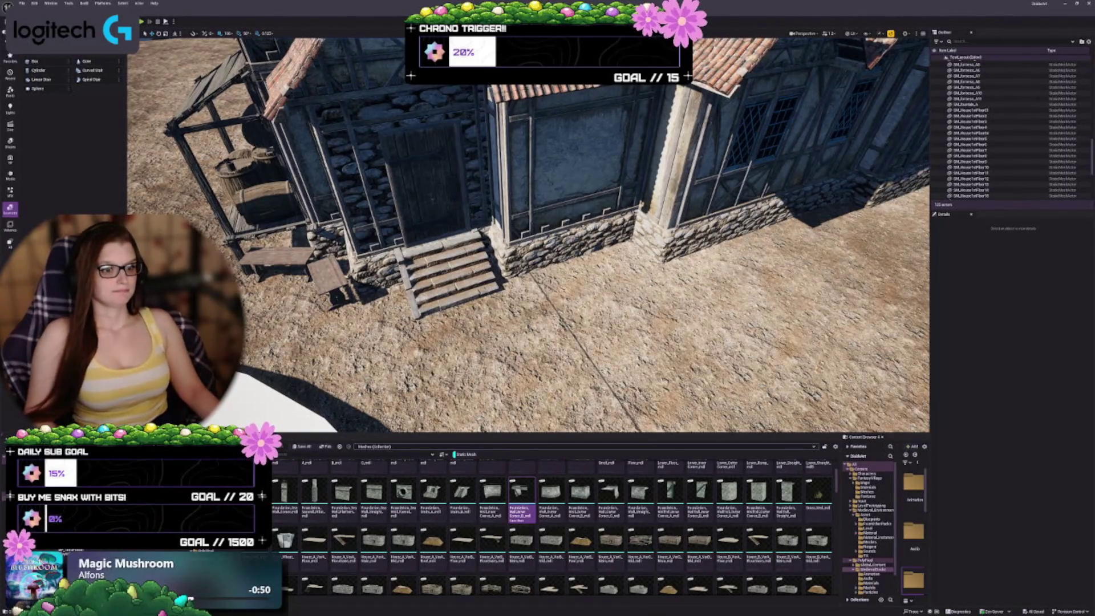
# Step: Search the Meshes collection for 'light', clear and repeat the search, then restore the full list
pyautogui.scroll(1, 539, 542)
pyautogui.scroll(1, 539, 543)
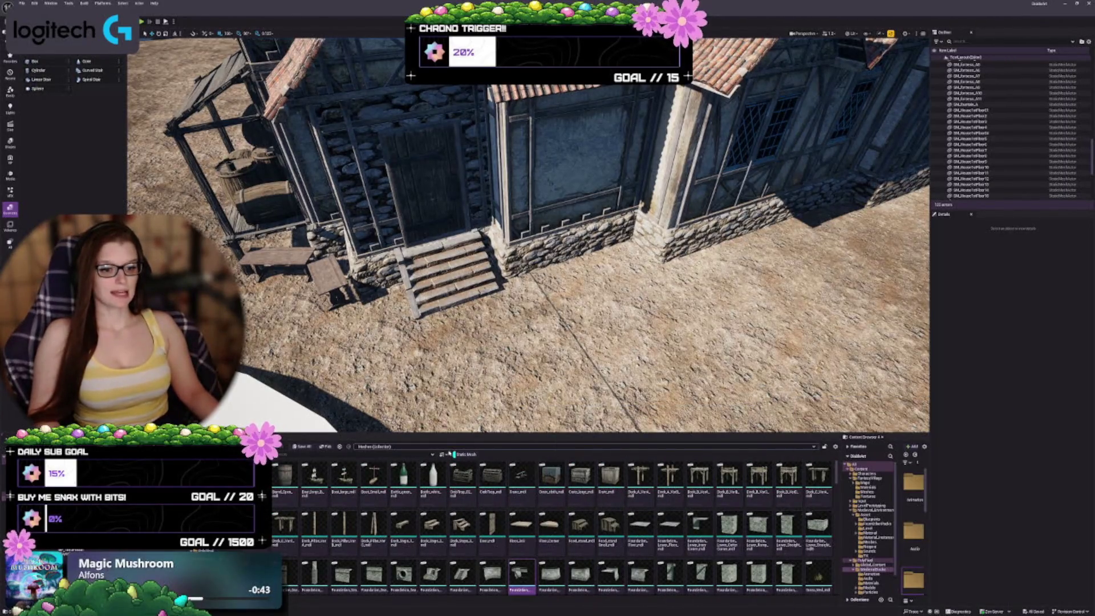
pyautogui.click(409, 447)
pyautogui.write('light')
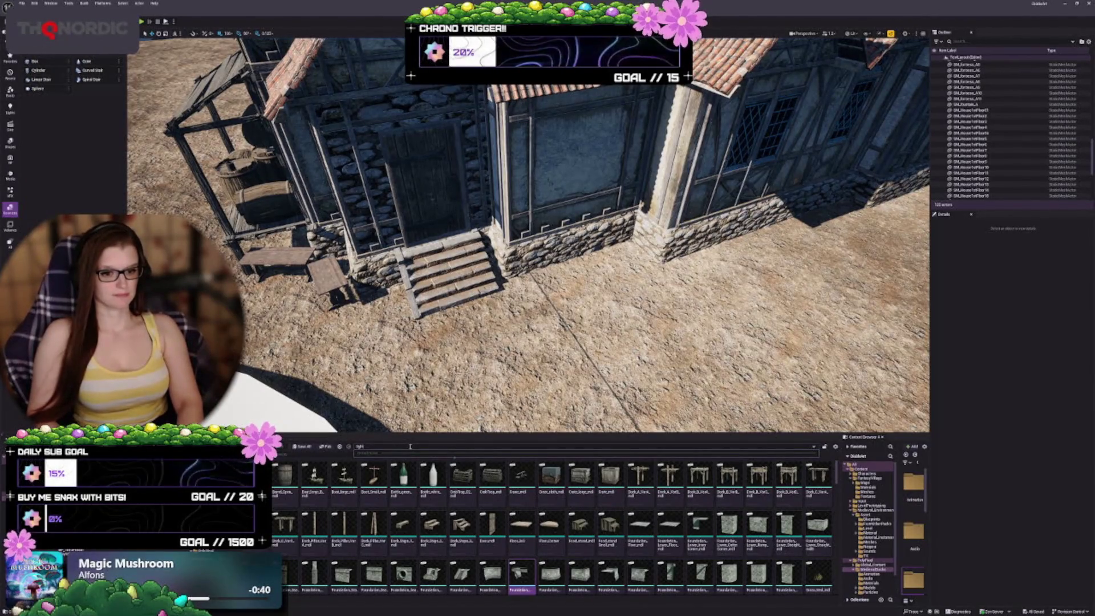
pyautogui.press('Escape')
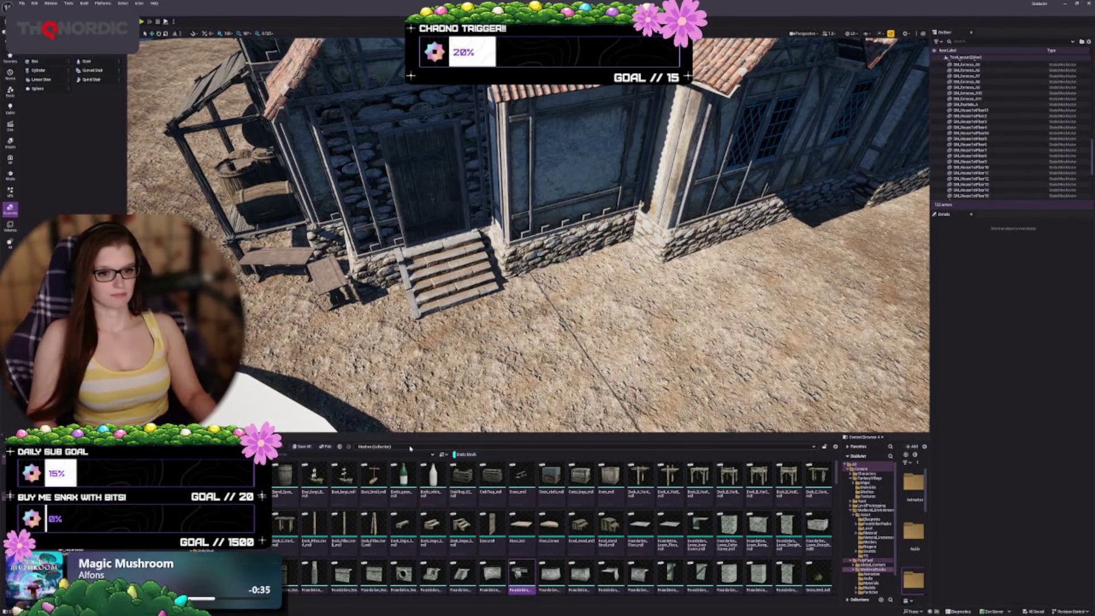
pyautogui.write('light')
pyautogui.scroll(-2, 591, 512)
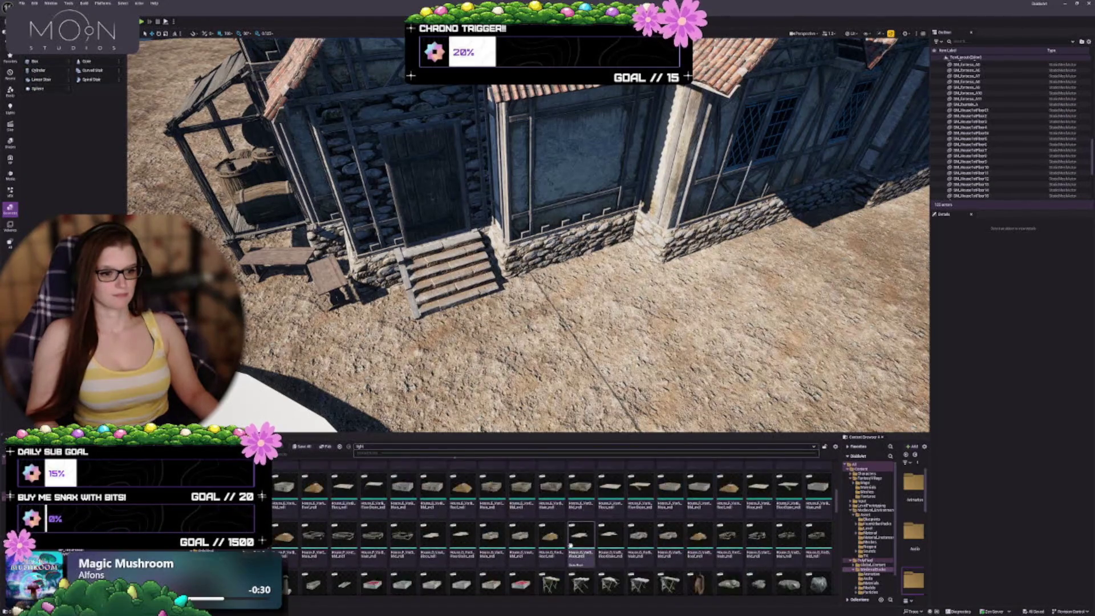
pyautogui.scroll(1, 473, 516)
pyautogui.scroll(2, 472, 518)
pyautogui.press('Escape')
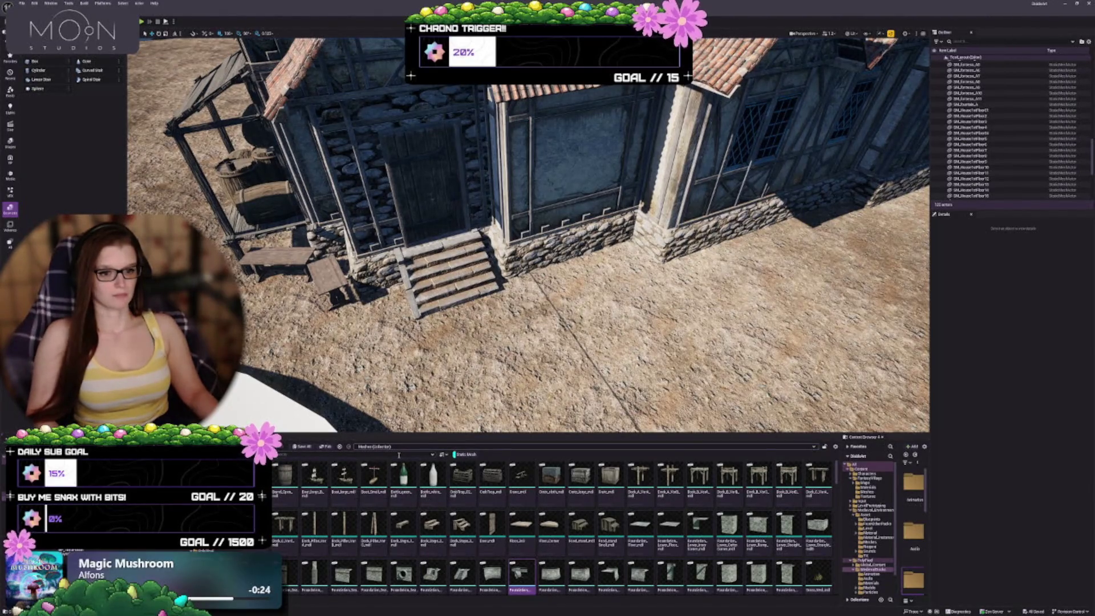
# Step: Filter Meshes to 'light', fly toward the house's front corner, and compare the street-light meshes
pyautogui.write('light')
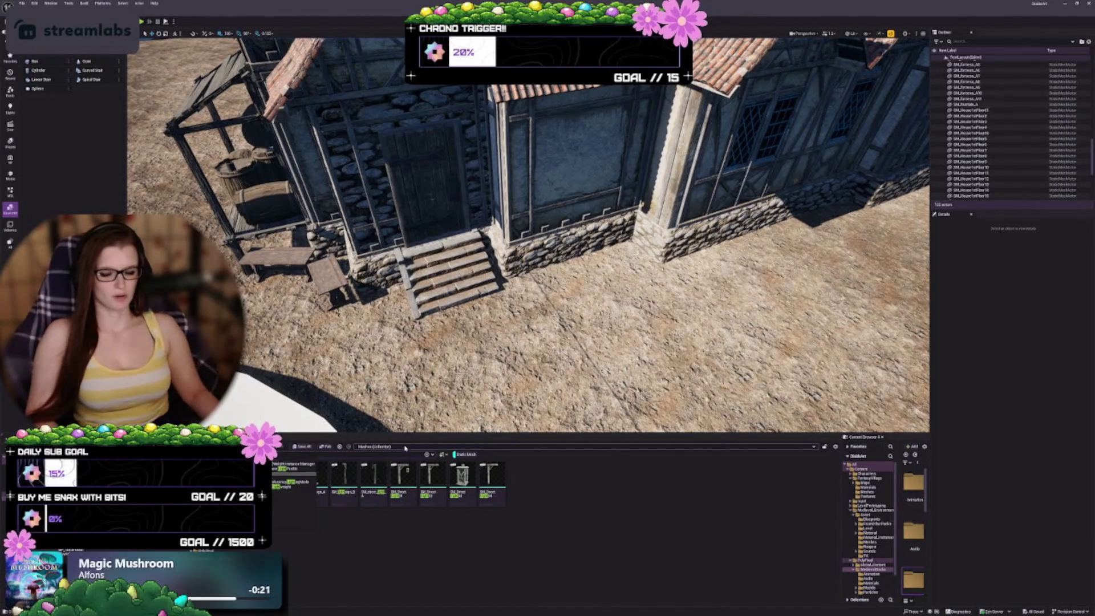
pyautogui.moveTo(449, 489)
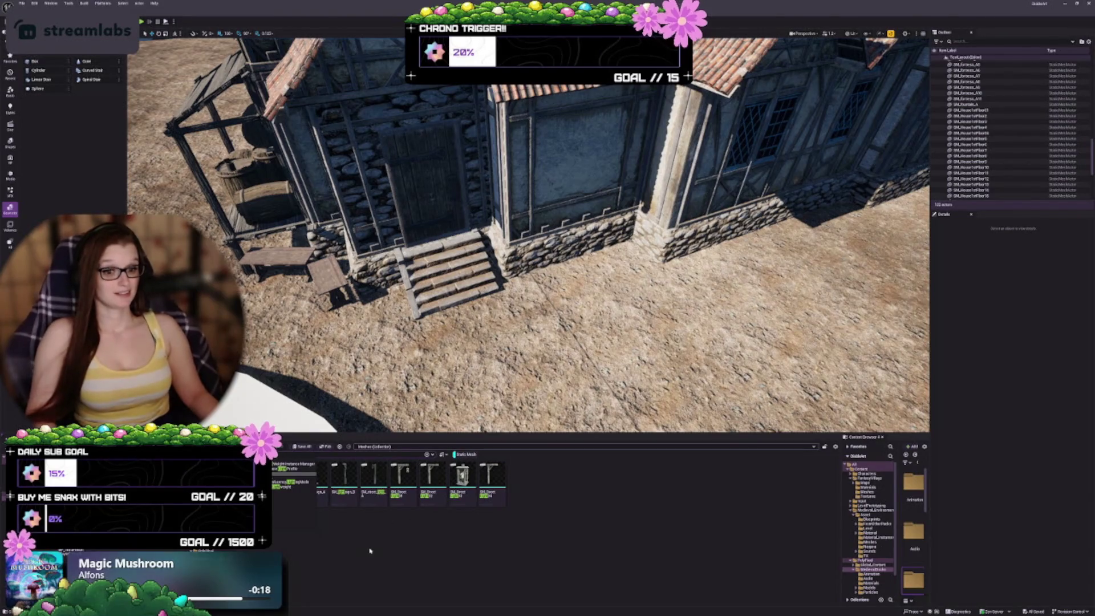
pyautogui.moveTo(528, 234); pyautogui.dragTo(579, 205)
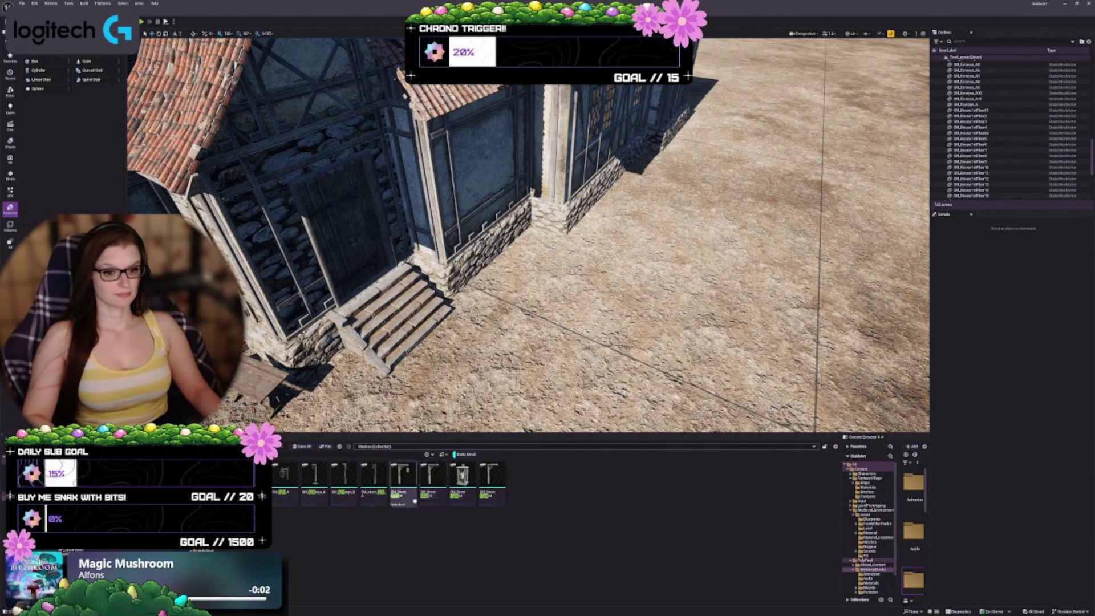
pyautogui.moveTo(296, 484)
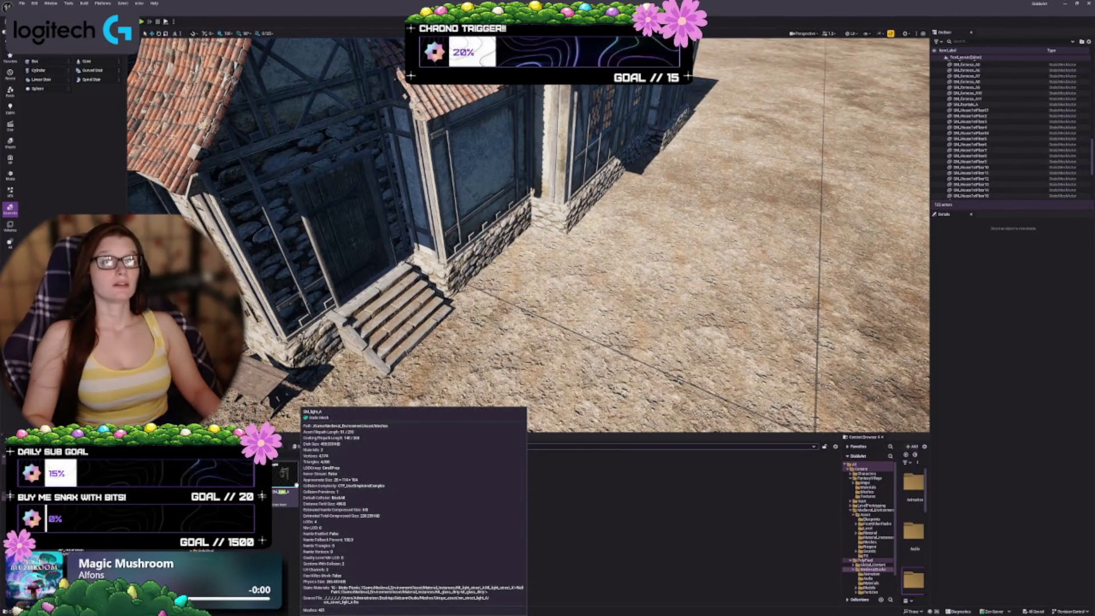
pyautogui.press('BackSpace')
pyautogui.press('BackSpace')
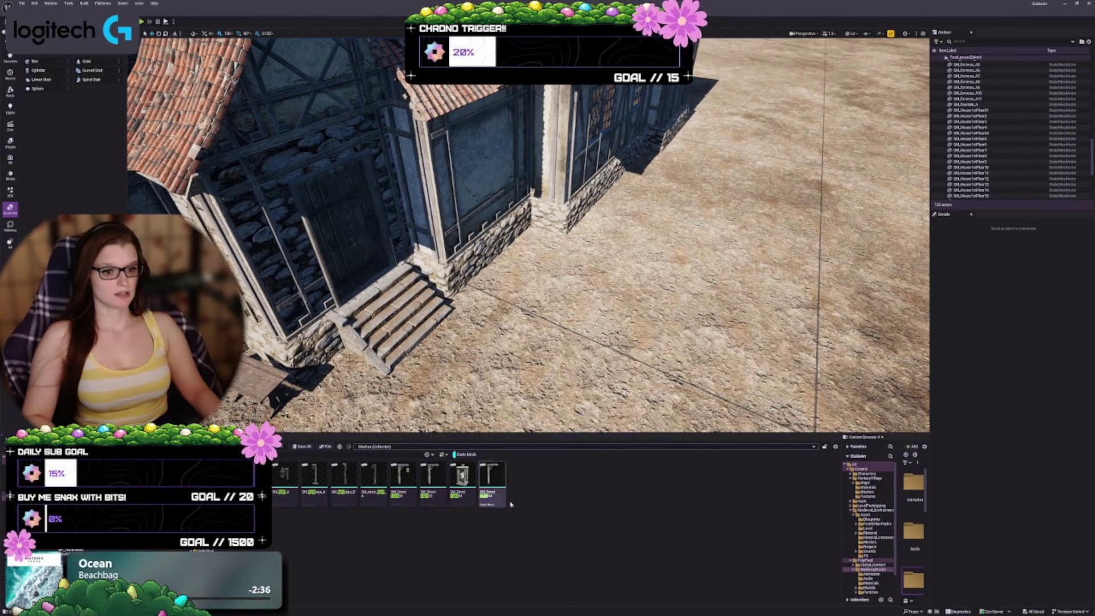
pyautogui.moveTo(404, 488)
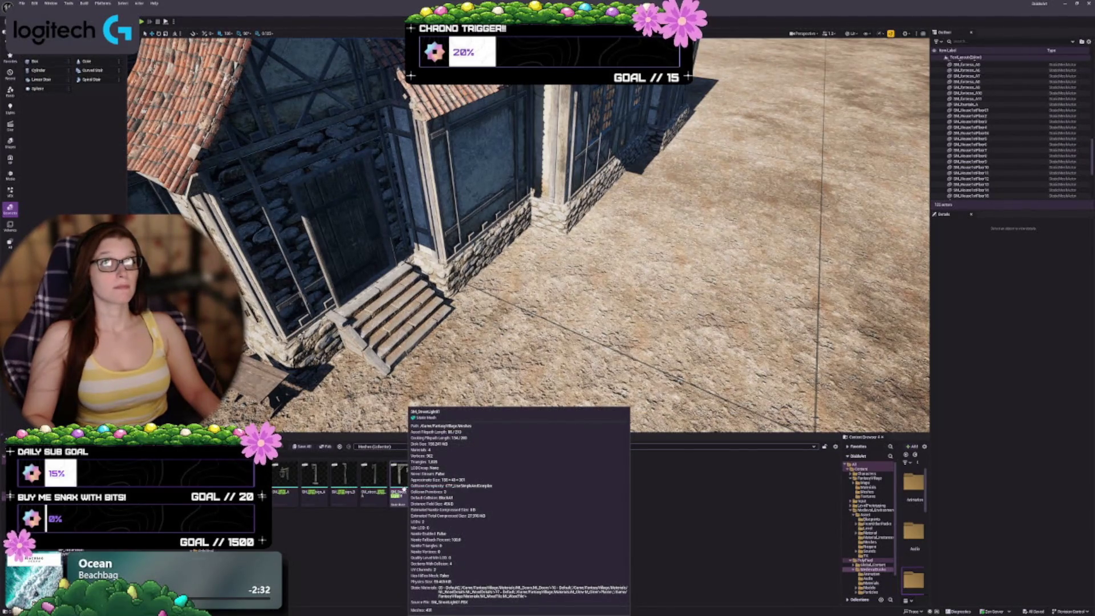
# Step: Place a street-light signpost beside the house's steps, then delete it again
pyautogui.moveTo(313, 478)
pyautogui.mouseDown()
pyautogui.moveTo(495, 319)
pyautogui.moveTo(511, 285)
pyautogui.mouseUp()
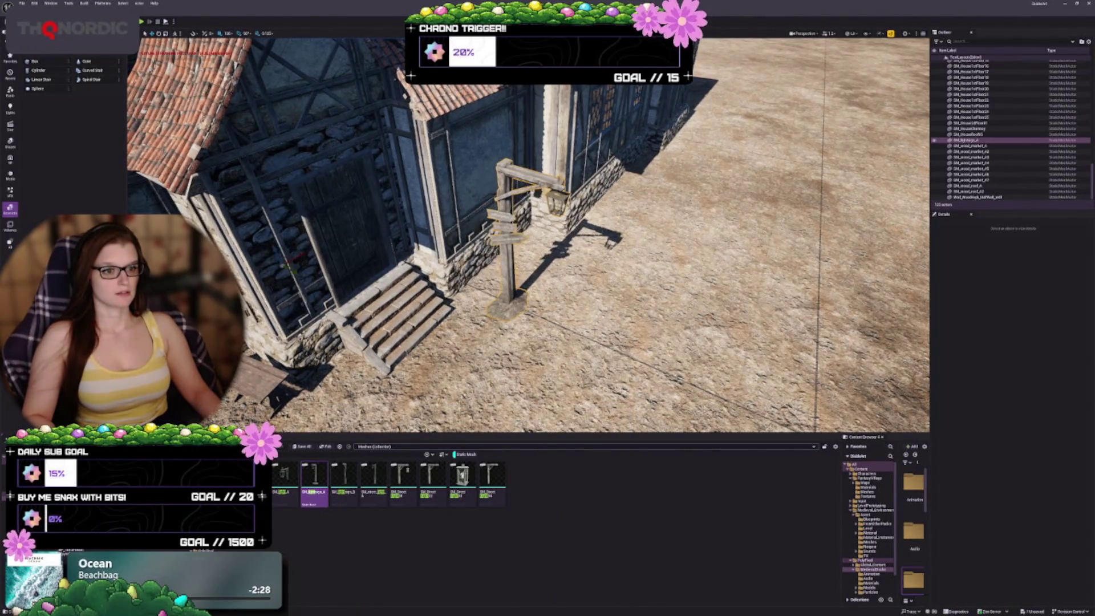
pyautogui.scroll(6, 513, 256)
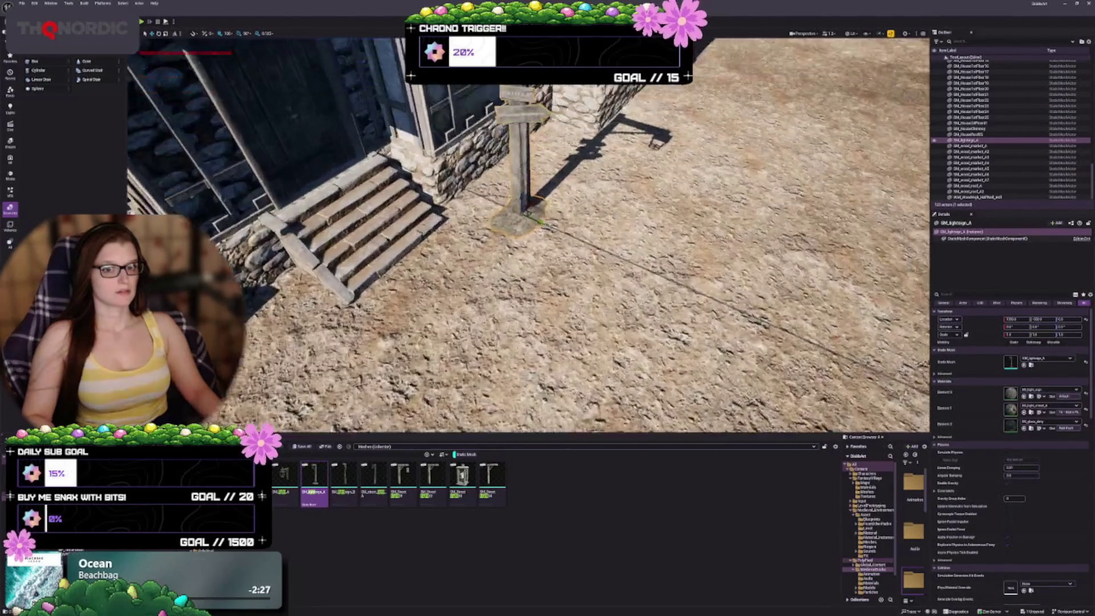
pyautogui.scroll(-5, 527, 233)
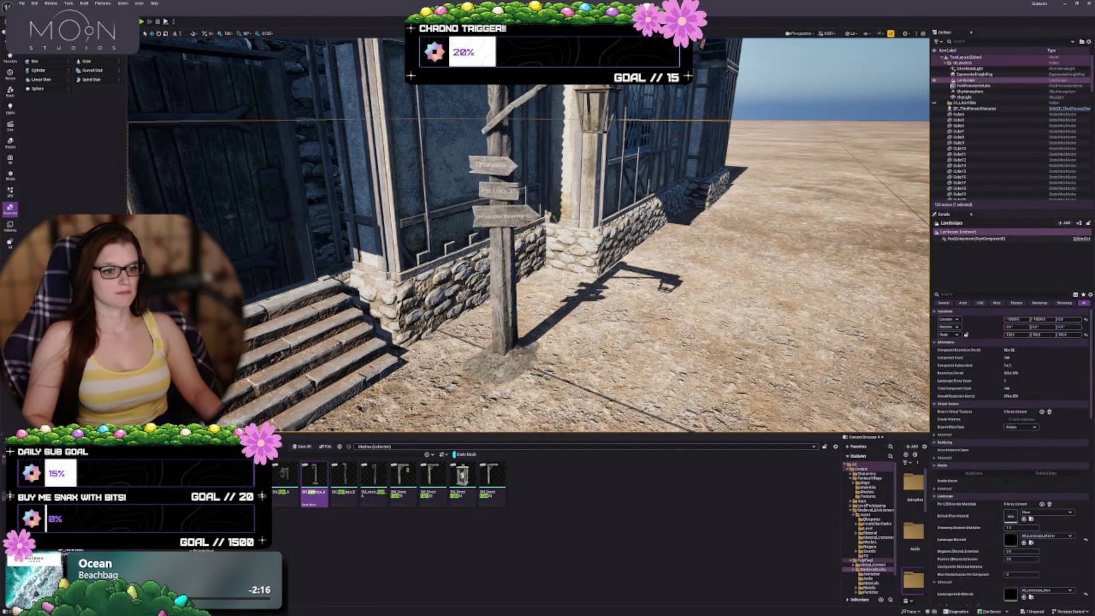
pyautogui.press('Delete')
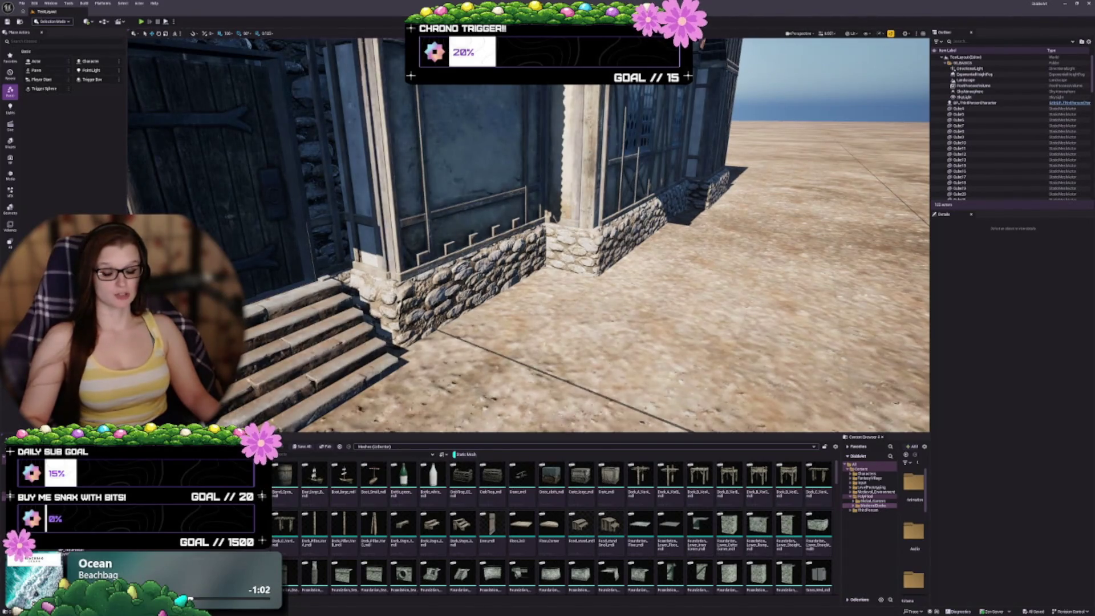
# Step: Tilt and pull back the view to show the building's front, stairs and ground
pyautogui.moveTo(433, 246); pyautogui.dragTo(399, 297)
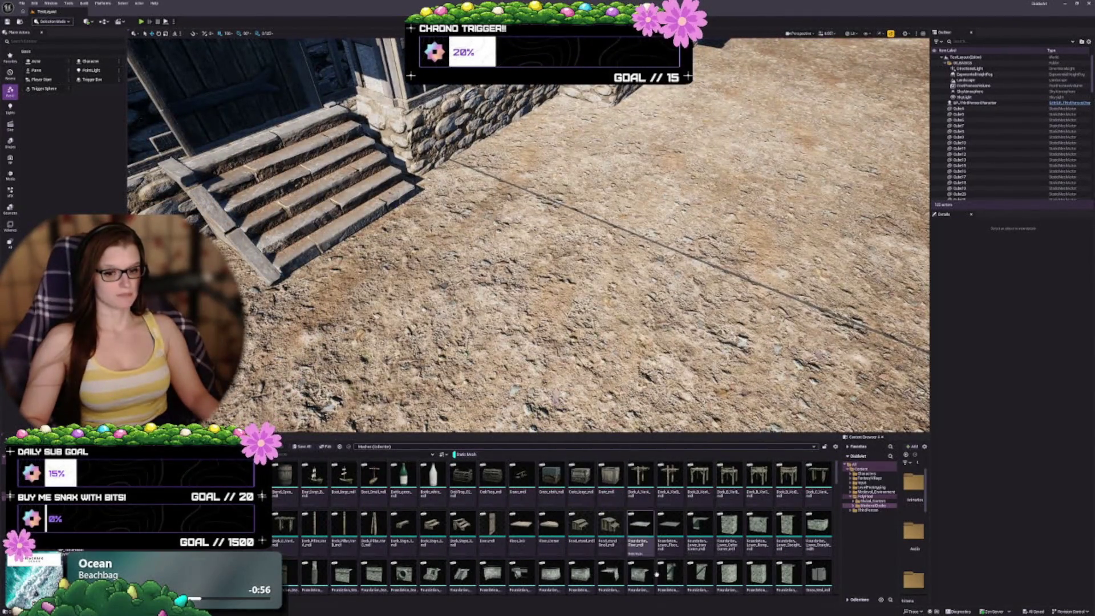
pyautogui.moveTo(764, 288)
pyautogui.mouseDown()
pyautogui.moveTo(741, 296)
pyautogui.moveTo(787, 316)
pyautogui.mouseUp()
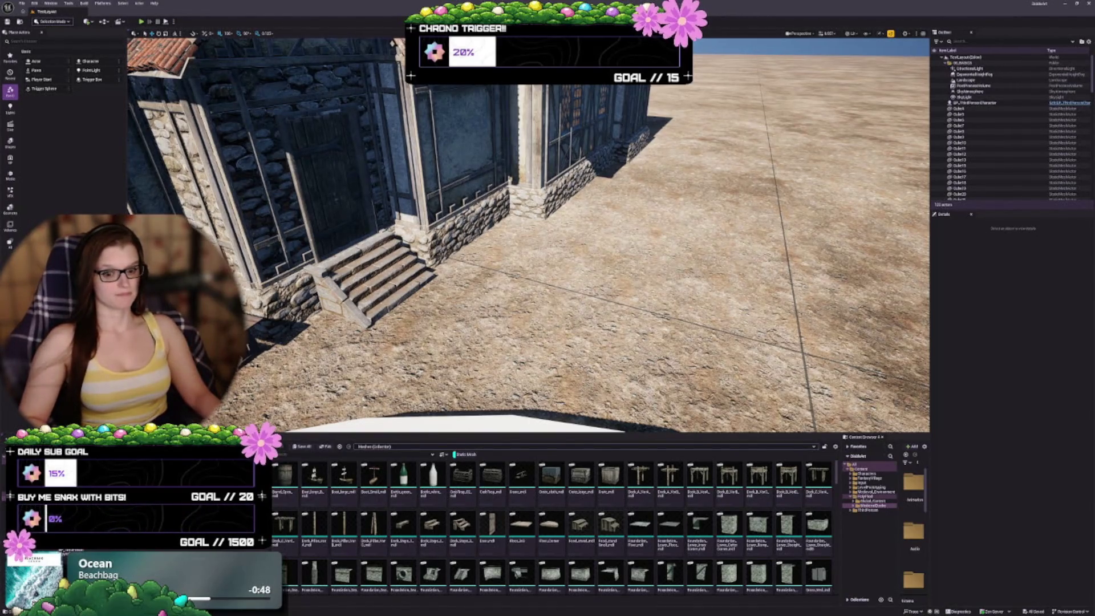
pyautogui.moveTo(528, 233)
pyautogui.mouseDown()
pyautogui.moveTo(496, 274)
pyautogui.moveTo(496, 233)
pyautogui.mouseUp()
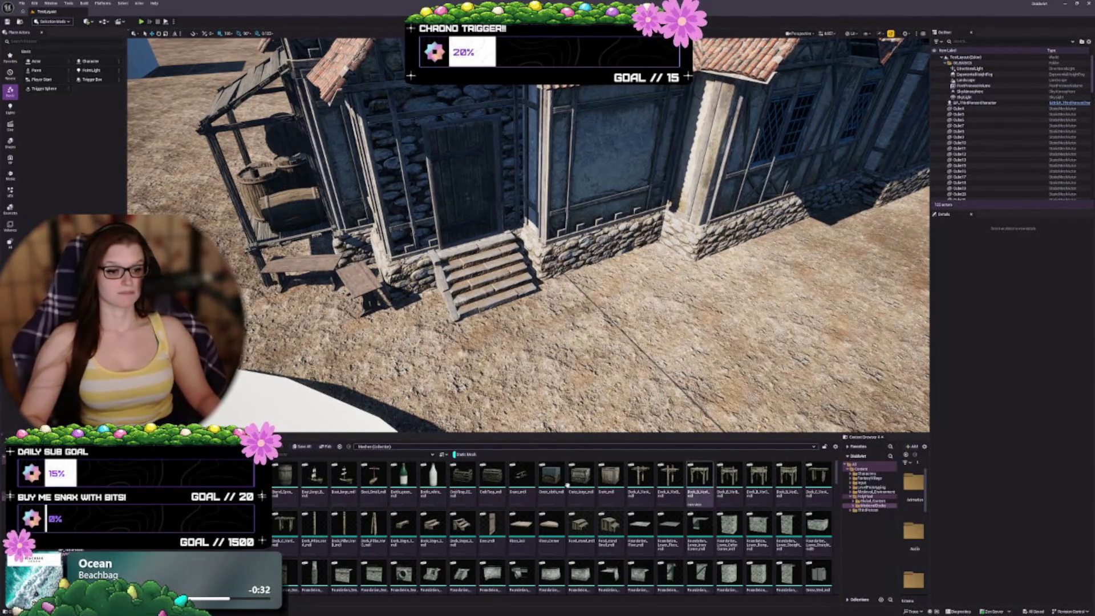
# Step: Face the house front and stairs, then search the Meshes collection for 'light' instead of 'lamp'
pyautogui.press('d')
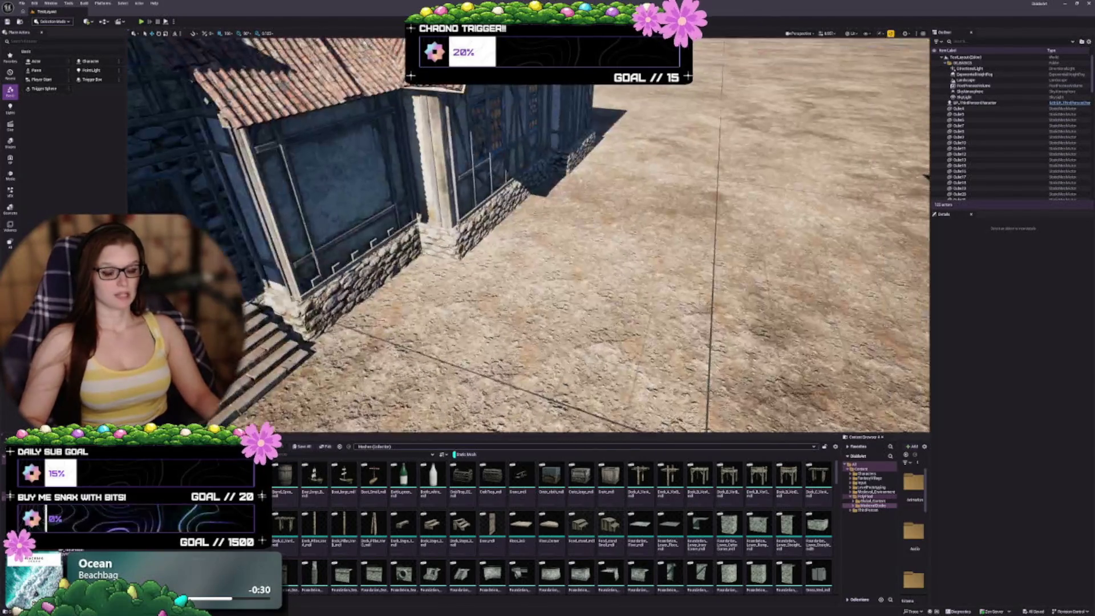
pyautogui.press('a')
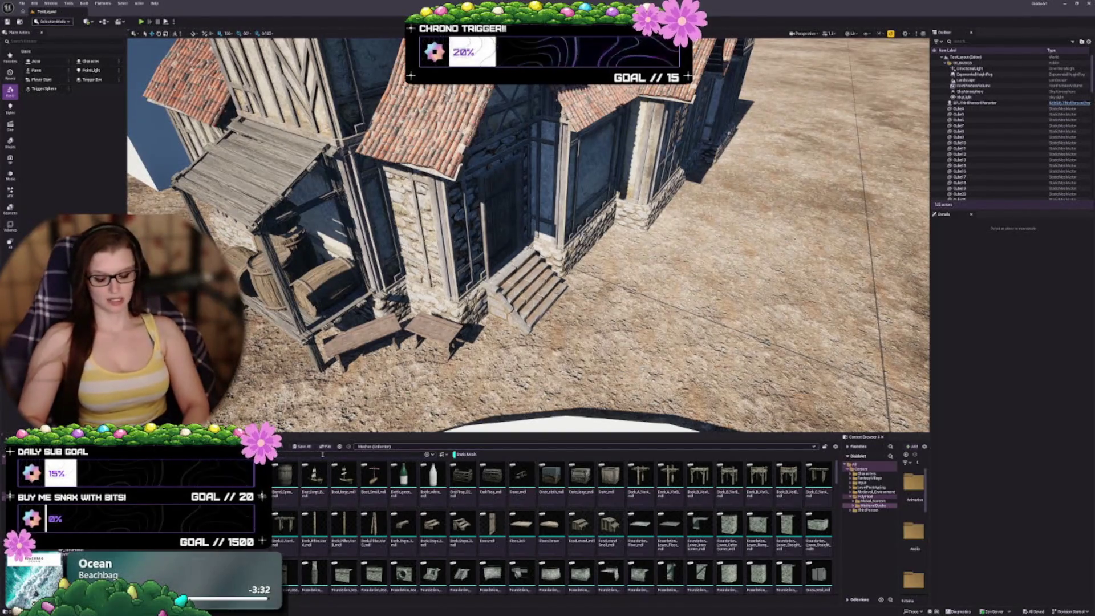
pyautogui.write('lamp')
pyautogui.press('BackSpace')
pyautogui.press('BackSpace')
pyautogui.press('BackSpace')
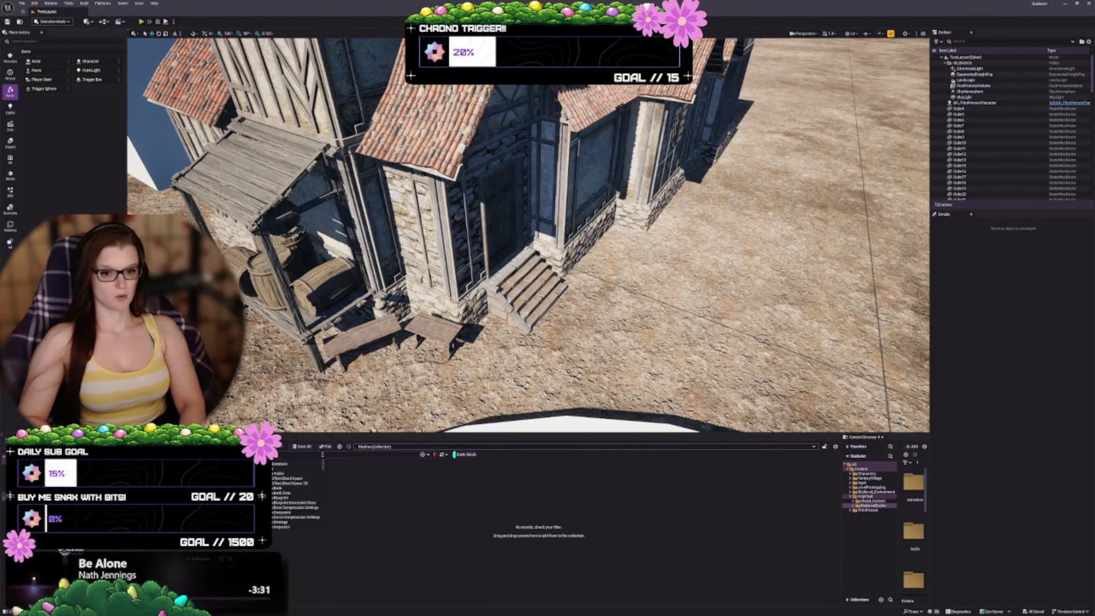
pyautogui.write('light')
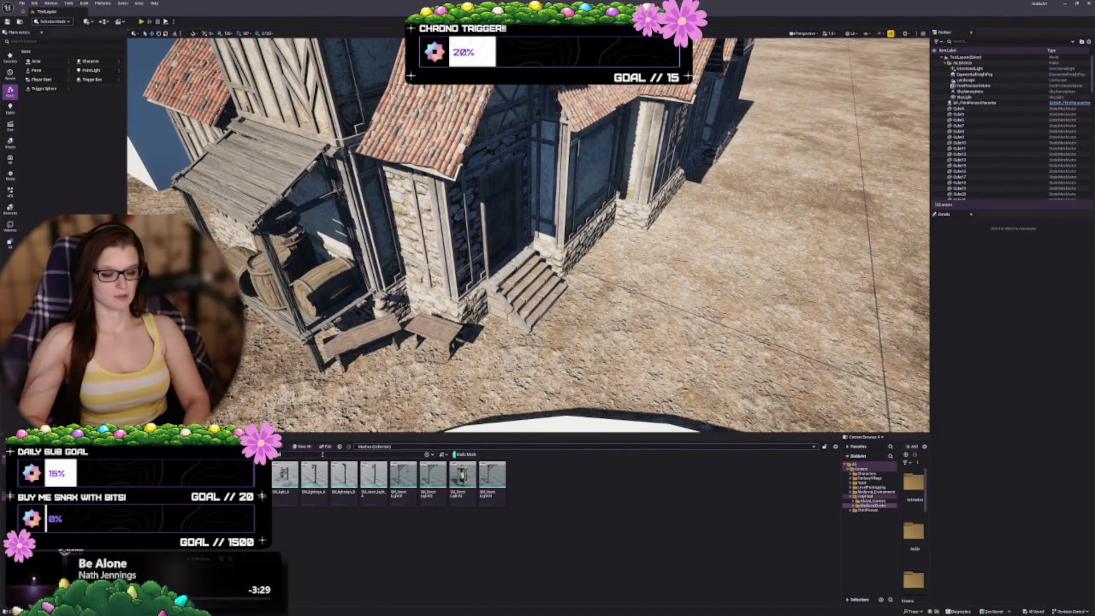